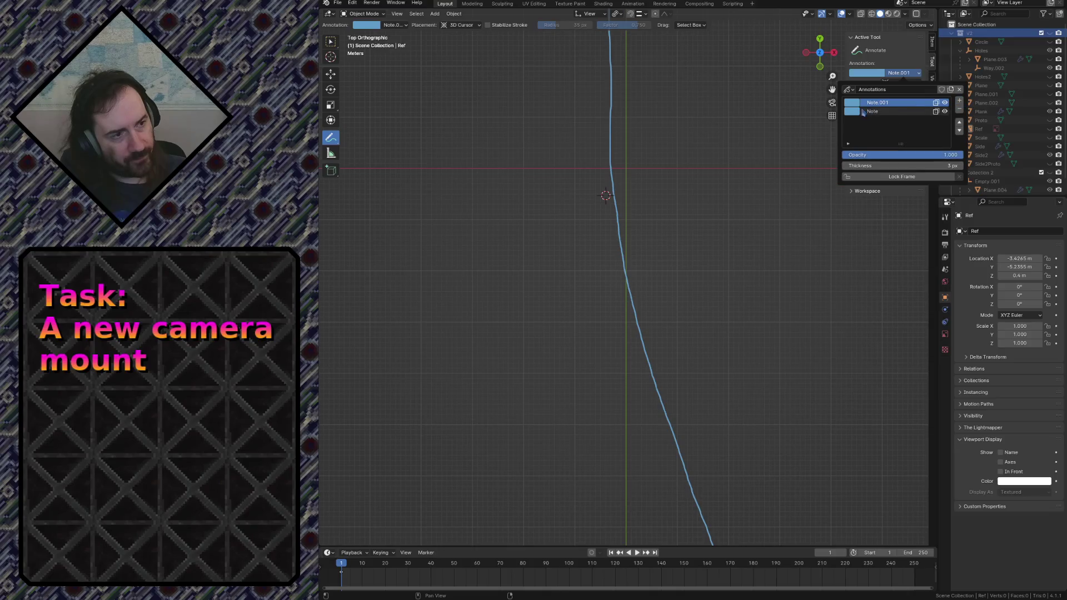
# - Create pink annotation layer Note.001 and sketch two red marks along the blue curve
pyautogui.click(852, 102)
pyautogui.click(898, 180)
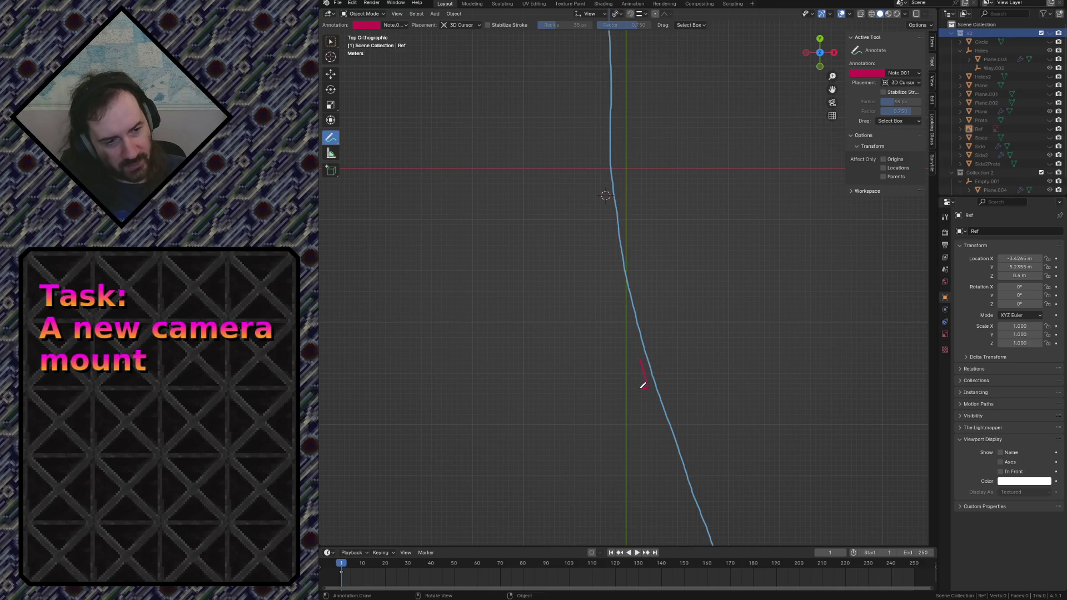
pyautogui.moveTo(631, 383)
pyautogui.mouseDown()
pyautogui.moveTo(646, 385)
pyautogui.moveTo(629, 365)
pyautogui.mouseUp()
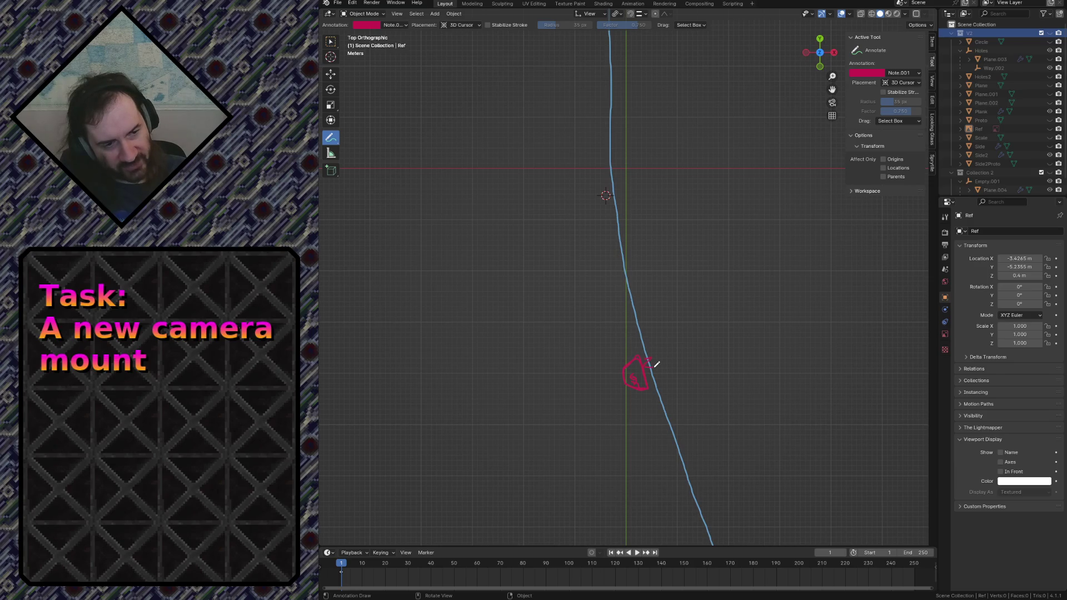
pyautogui.scroll(-2, 681, 399)
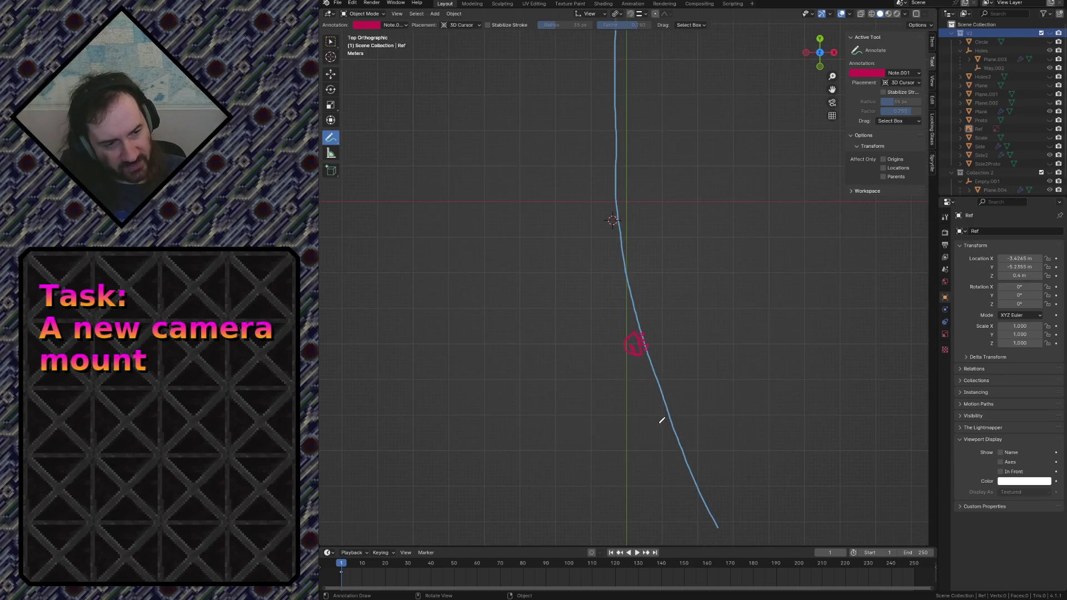
pyautogui.moveTo(660, 423); pyautogui.dragTo(681, 436)
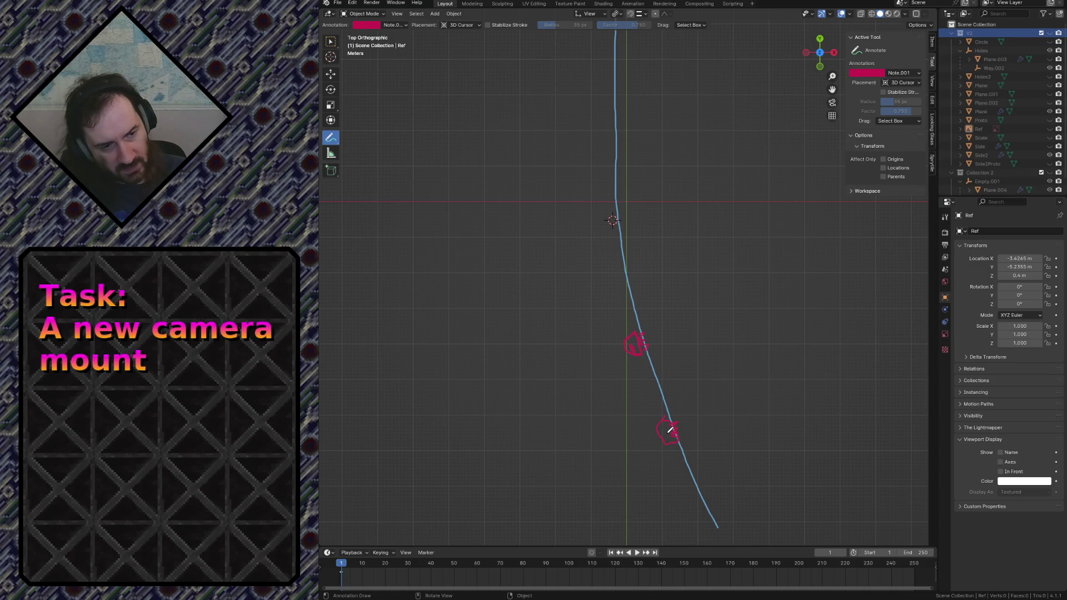
pyautogui.scroll(2, 660, 430)
pyautogui.scroll(-1, 656, 417)
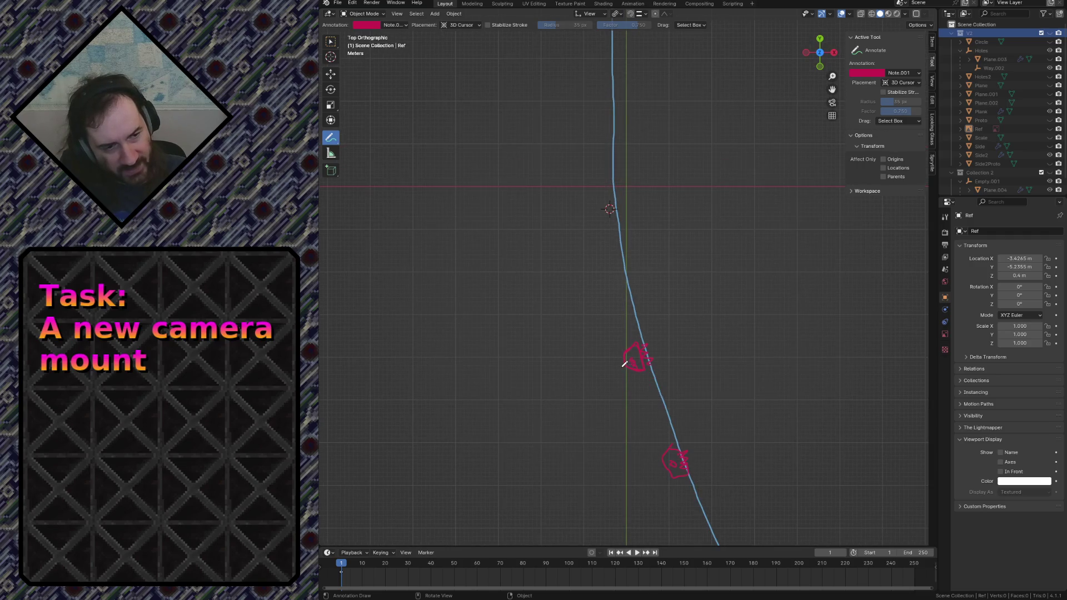
pyautogui.click(901, 73)
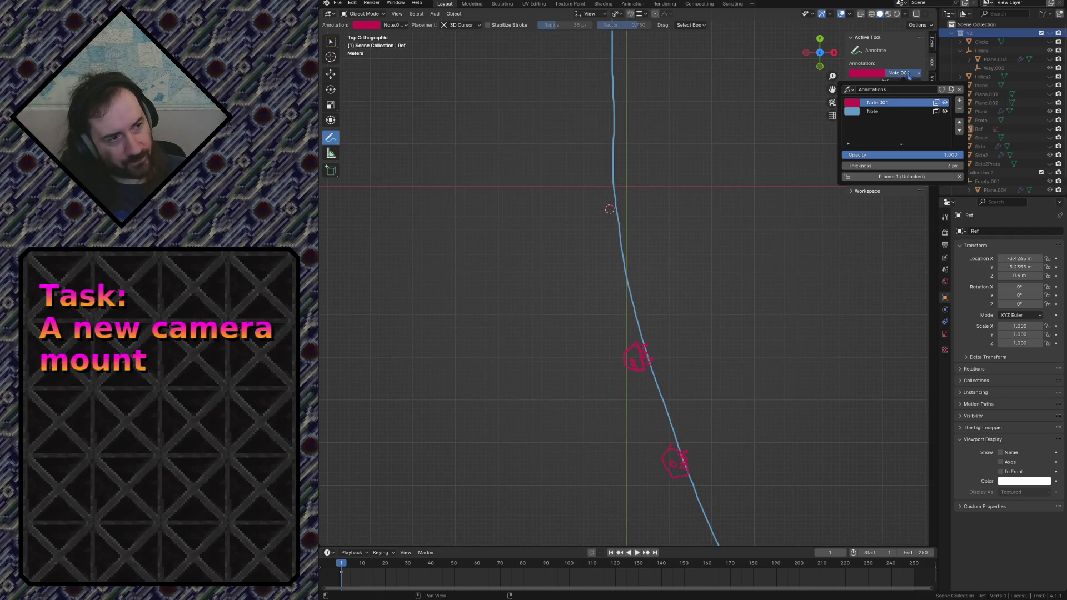
# - Create annotation layer Note.002 with green strokes
pyautogui.click(959, 101)
pyautogui.click(852, 101)
pyautogui.click(876, 142)
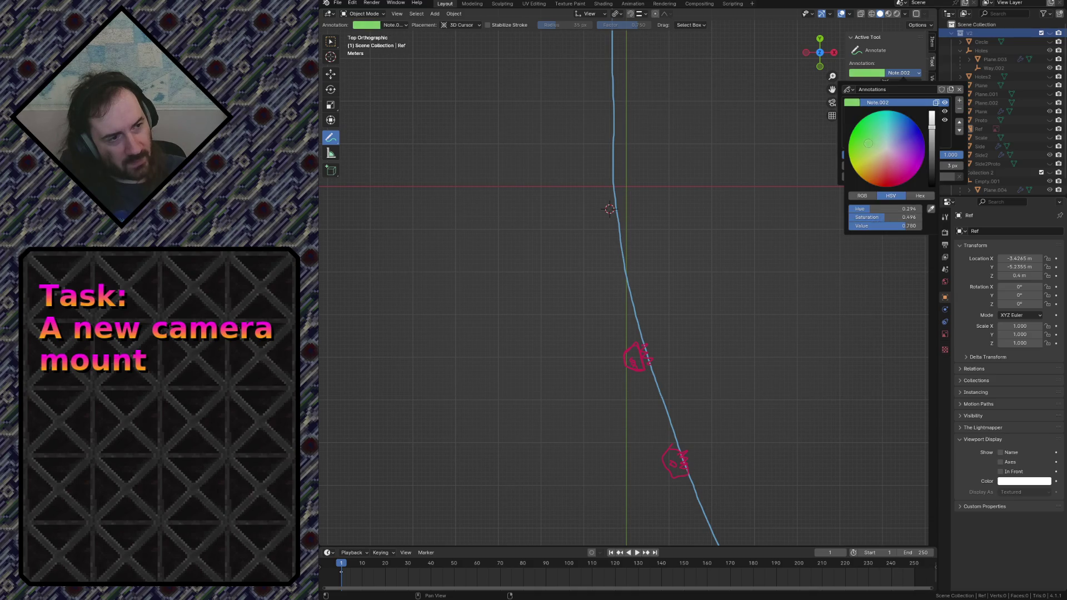
# - Sketch the green arm outline joining both red marks, with hole circles at each end
pyautogui.moveTo(629, 376)
pyautogui.mouseDown()
pyautogui.moveTo(665, 465)
pyautogui.moveTo(649, 364)
pyautogui.mouseUp()
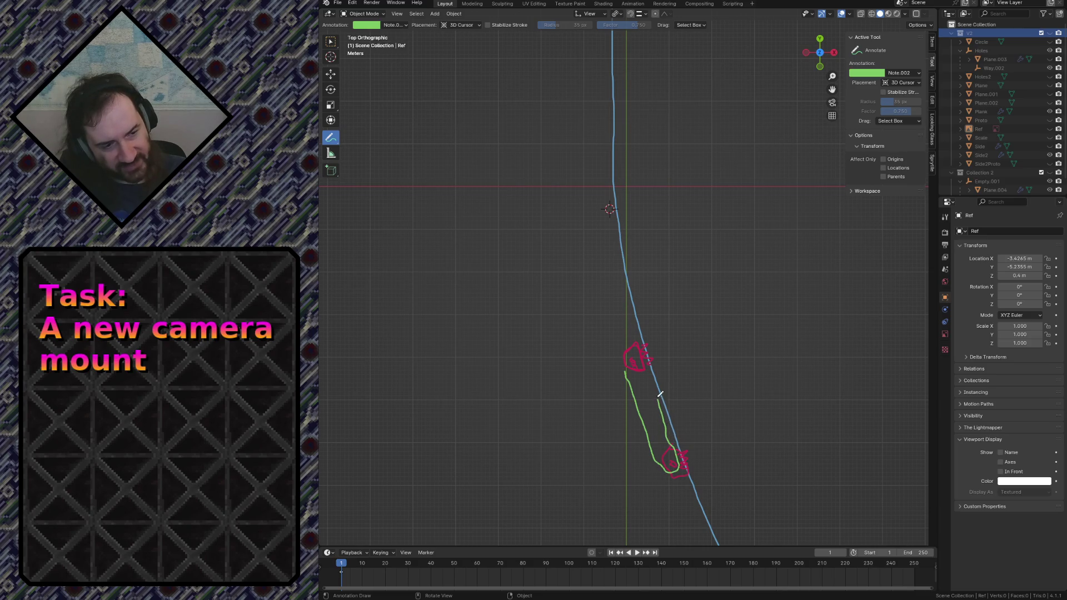
pyautogui.moveTo(629, 360); pyautogui.dragTo(625, 371)
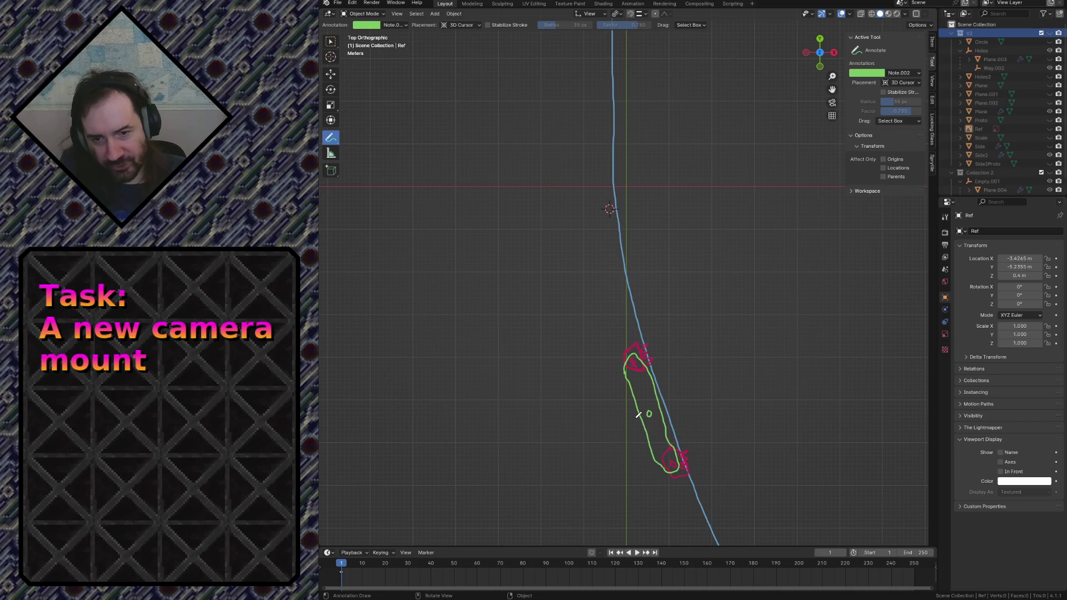
pyautogui.scroll(1, 657, 426)
pyautogui.scroll(1, 656, 426)
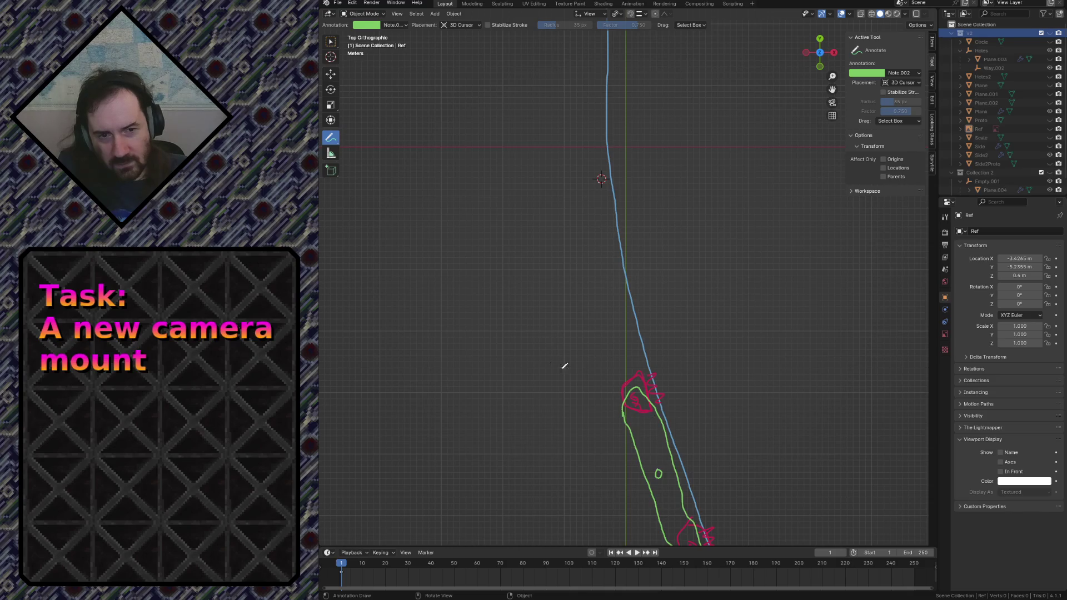
pyautogui.scroll(-1, 522, 339)
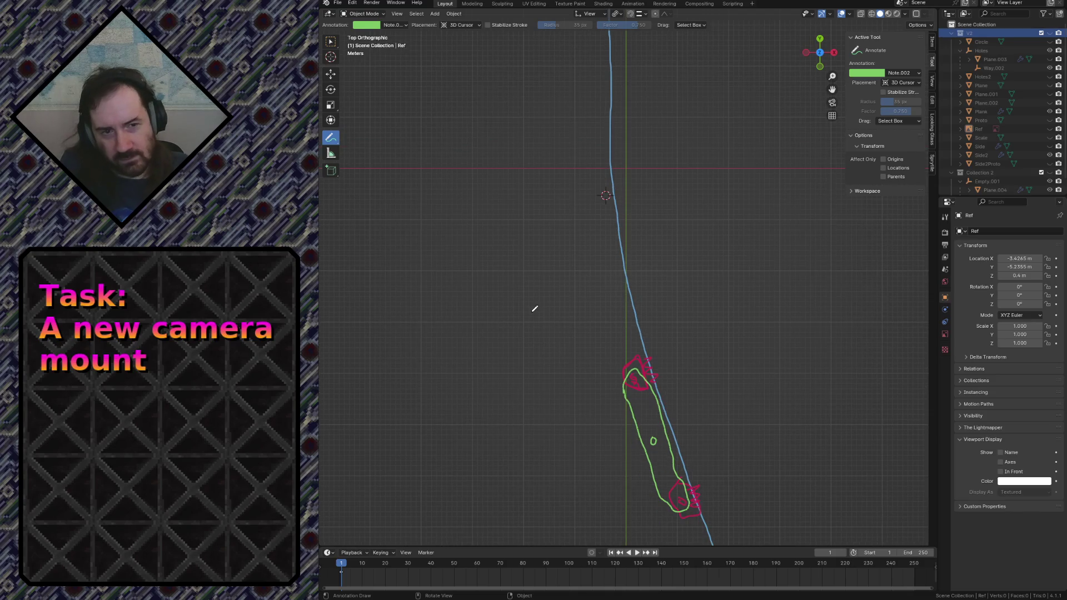
pyautogui.moveTo(674, 424)
pyautogui.keyDown('shift'); pyautogui.mouseDown(button='middle')
pyautogui.moveTo(630, 314)
pyautogui.moveTo(676, 325)
pyautogui.moveTo(675, 272)
pyautogui.mouseUp(button='middle'); pyautogui.keyUp('shift')
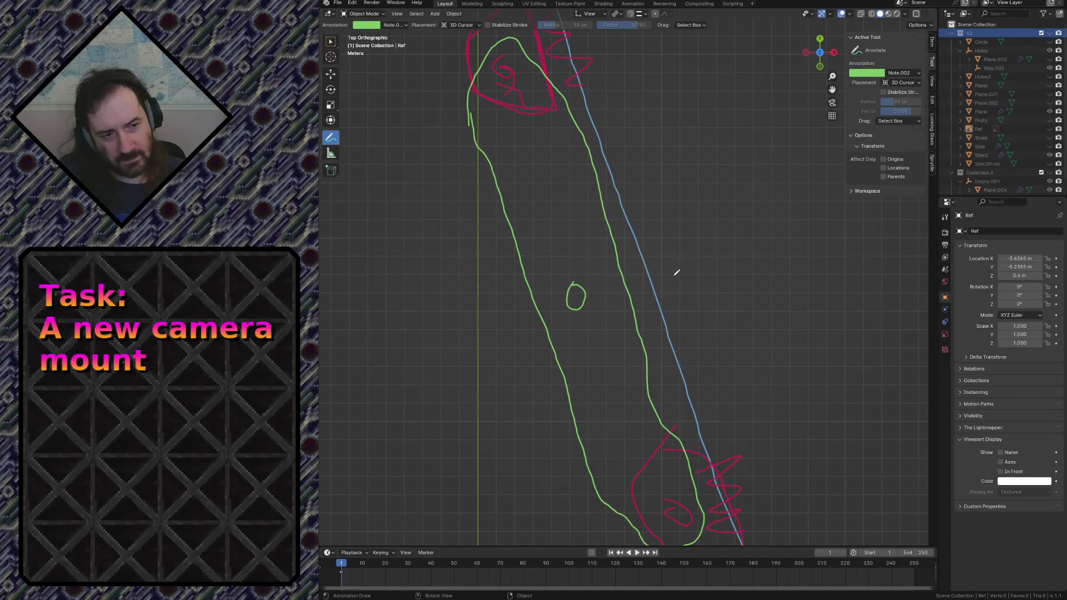
pyautogui.scroll(-1, 585, 272)
pyautogui.scroll(-2, 555, 155)
pyautogui.moveTo(557, 148); pyautogui.dragTo(555, 150)
pyautogui.moveTo(648, 407); pyautogui.dragTo(648, 403)
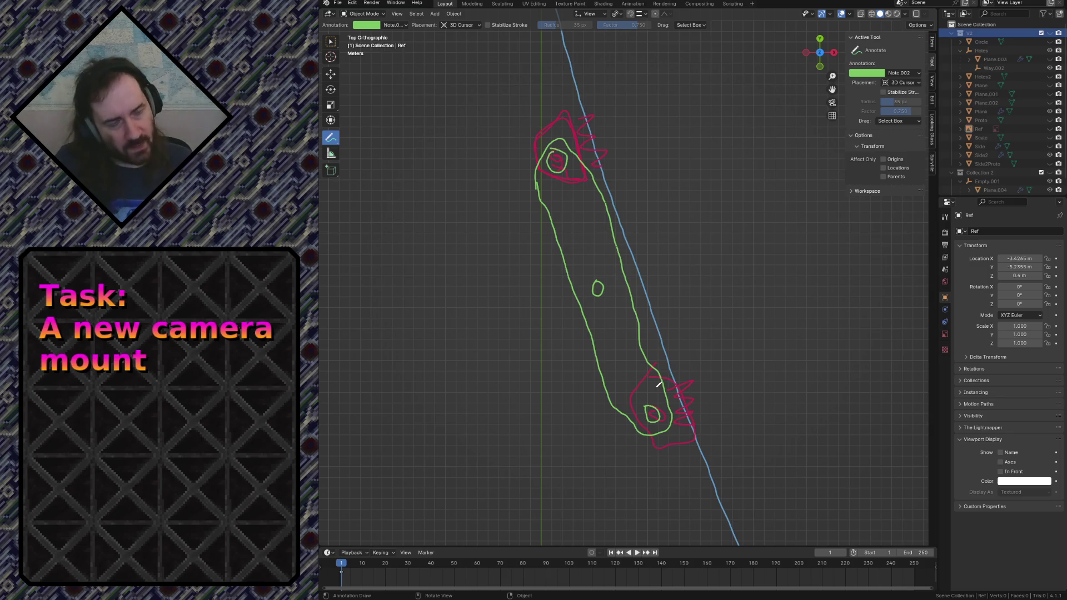
pyautogui.scroll(-1, 625, 328)
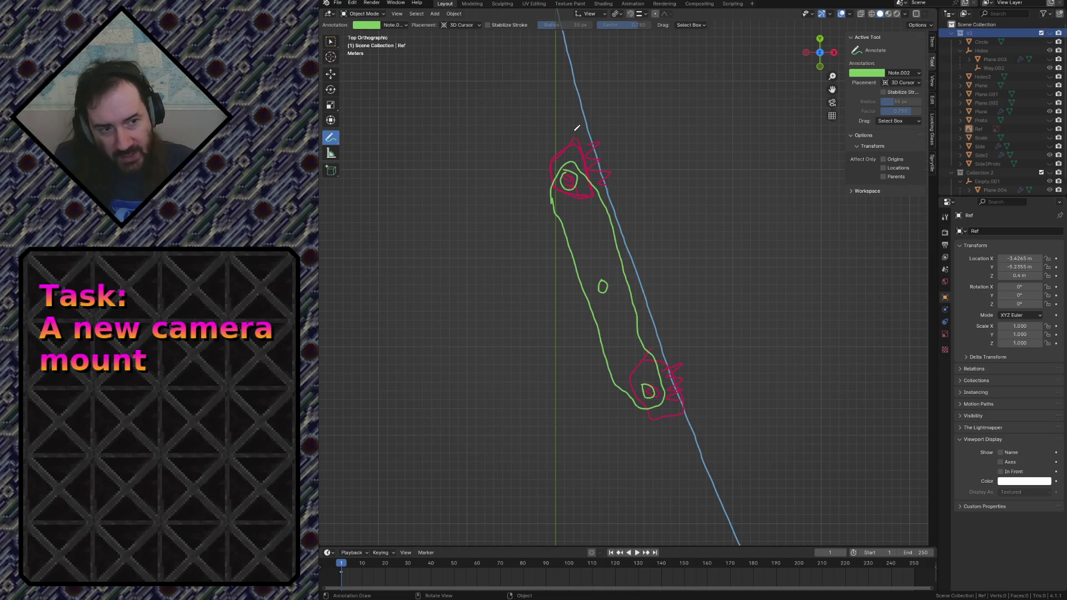
pyautogui.scroll(-5, 623, 176)
pyautogui.scroll(1, 622, 177)
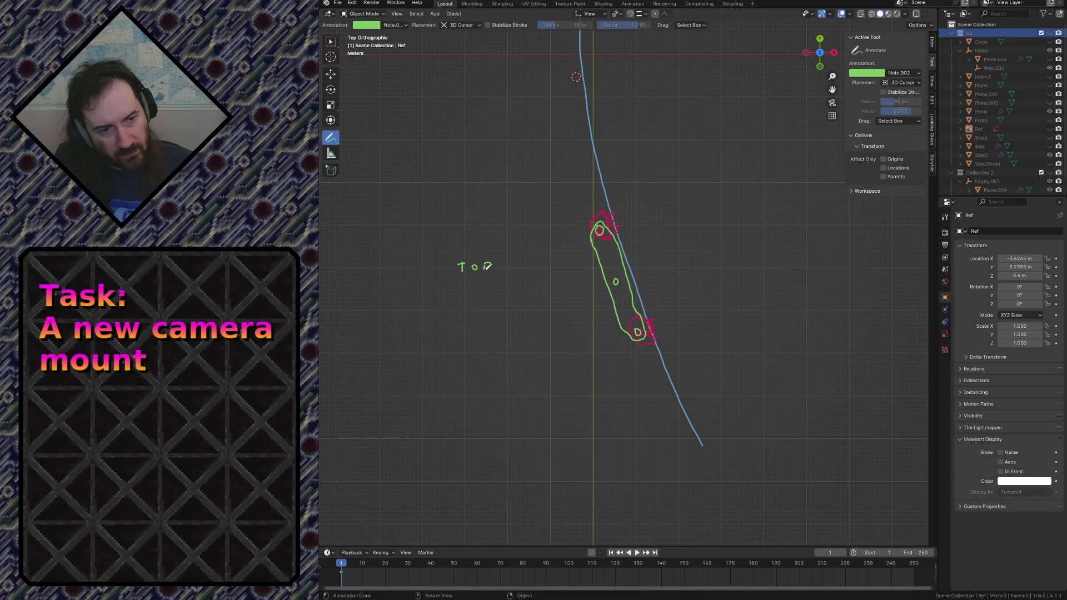
pyautogui.scroll(-4, 517, 292)
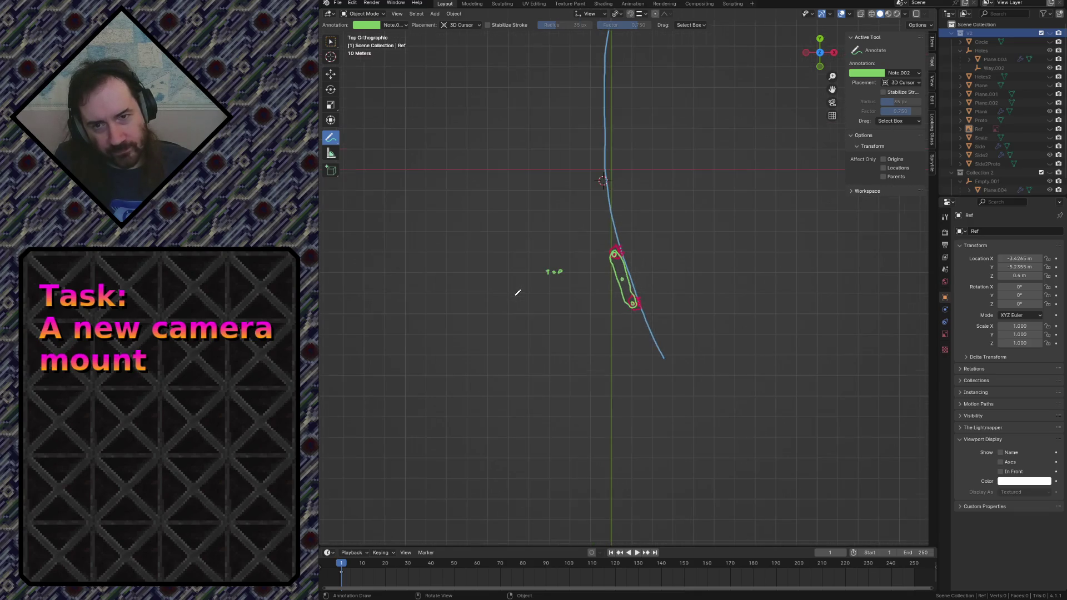
pyautogui.scroll(2, 517, 294)
pyautogui.scroll(1, 516, 295)
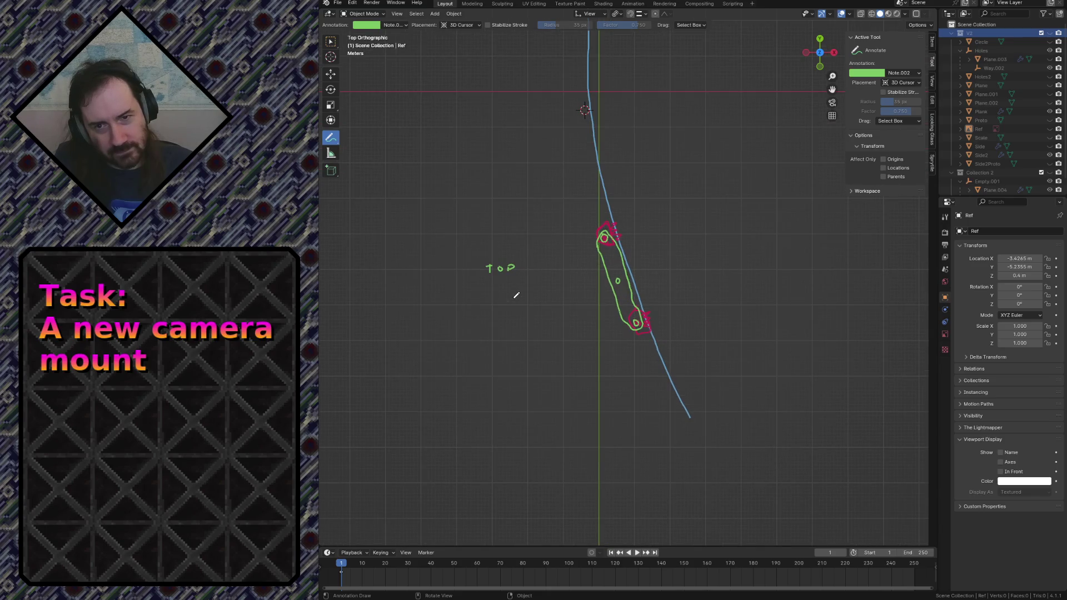
pyautogui.scroll(-2, 584, 303)
pyautogui.scroll(4, 512, 269)
pyautogui.scroll(-2, 523, 279)
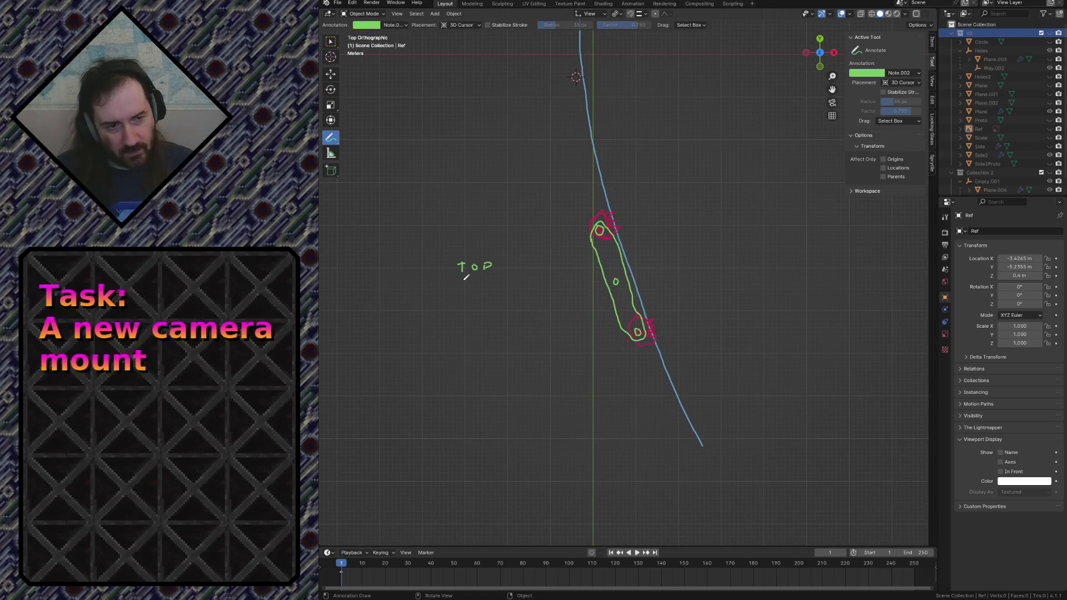
pyautogui.scroll(3, 500, 288)
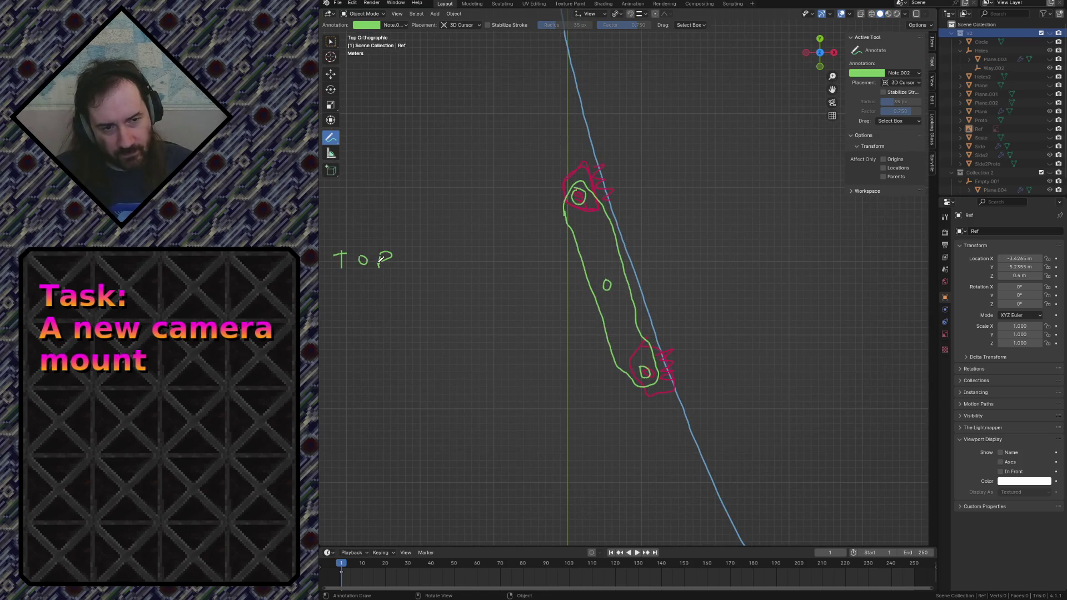
# - Reframe the view around the TOP-labelled sketch and bring up the annotation drawing modes
pyautogui.moveTo(482, 348)
pyautogui.keyDown('shift'); pyautogui.mouseDown(button='middle')
pyautogui.moveTo(571, 202)
pyautogui.moveTo(521, 233)
pyautogui.mouseUp(button='middle'); pyautogui.keyUp('shift')
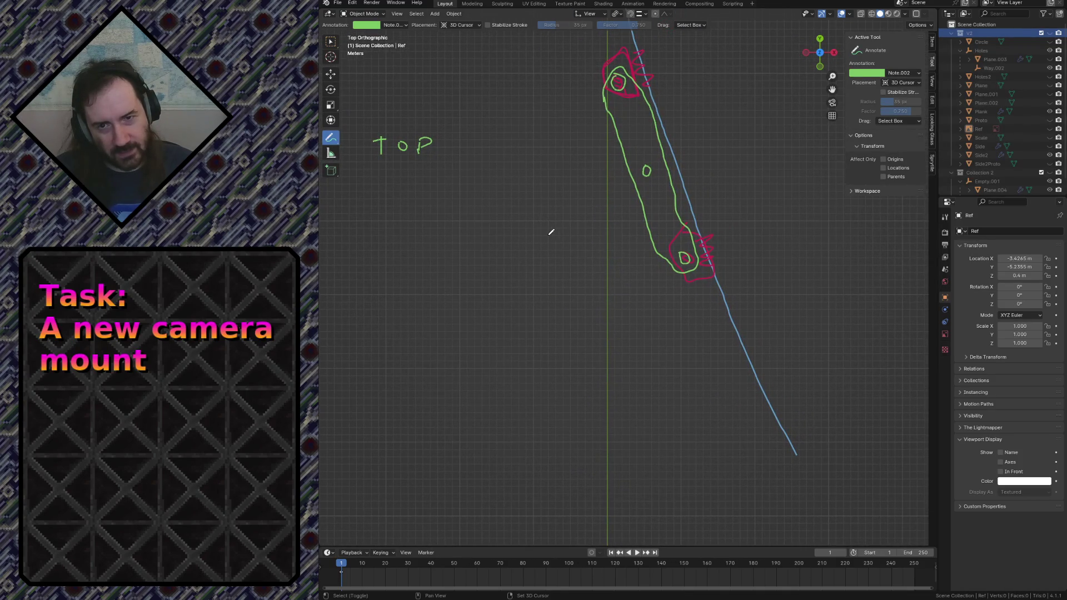
pyautogui.moveTo(588, 224)
pyautogui.keyDown('shift'); pyautogui.mouseDown(button='middle')
pyautogui.moveTo(477, 273)
pyautogui.moveTo(495, 258)
pyautogui.moveTo(560, 273)
pyautogui.mouseUp(button='middle'); pyautogui.keyUp('shift')
pyautogui.keyDown('shift'); pyautogui.moveTo(632, 285); pyautogui.dragTo(684, 269, button='middle'); pyautogui.keyUp('shift')
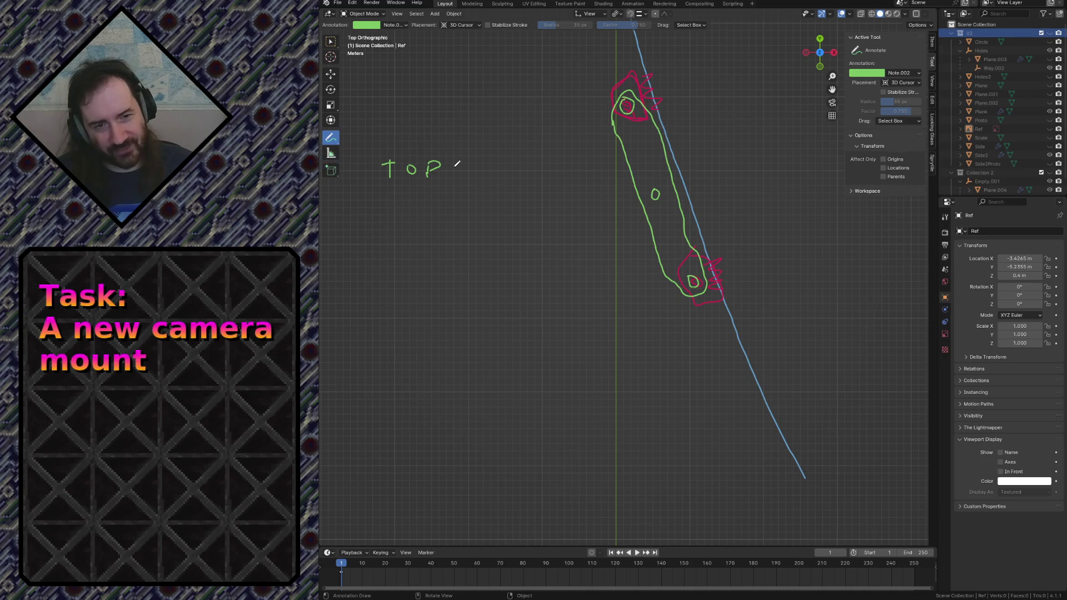
pyautogui.scroll(-2, 456, 165)
pyautogui.keyDown('shift'); pyautogui.moveTo(534, 376); pyautogui.dragTo(470, 388, button='middle'); pyautogui.keyUp('shift')
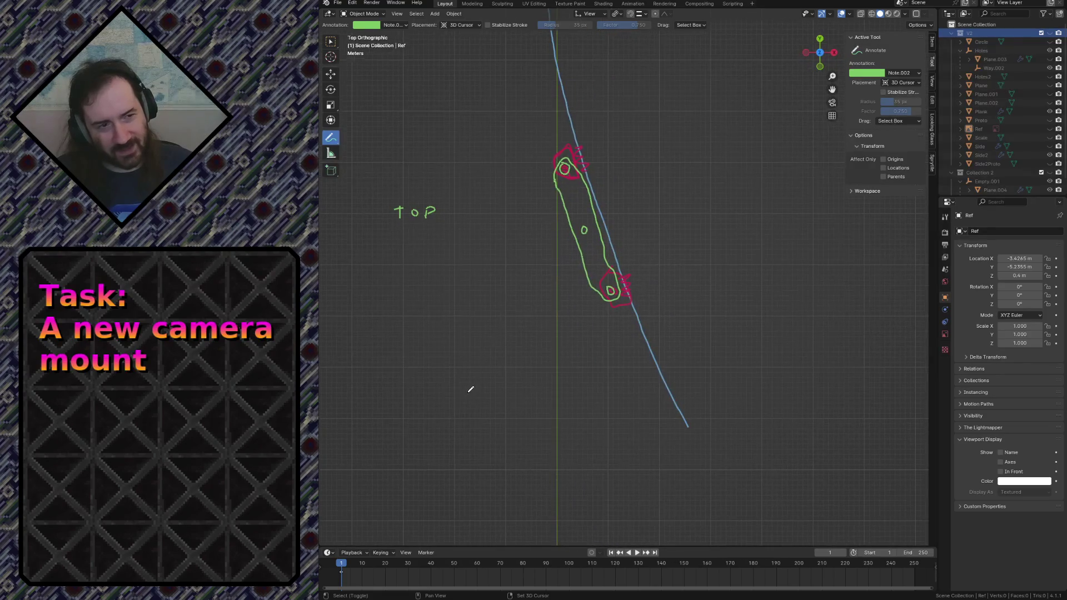
pyautogui.click(330, 139)
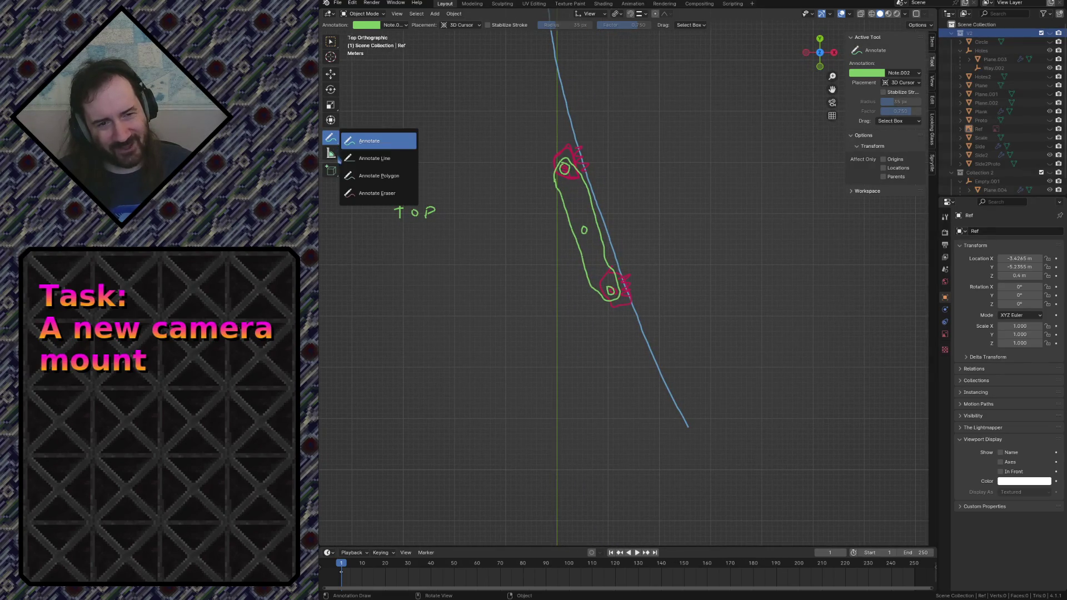
# - Erase the green TOP label and rewrite it in larger lettering beside the arm sketch
pyautogui.click(378, 192)
pyautogui.moveTo(389, 198); pyautogui.dragTo(424, 218)
pyautogui.moveTo(331, 142); pyautogui.dragTo(378, 138)
pyautogui.scroll(4, 528, 195)
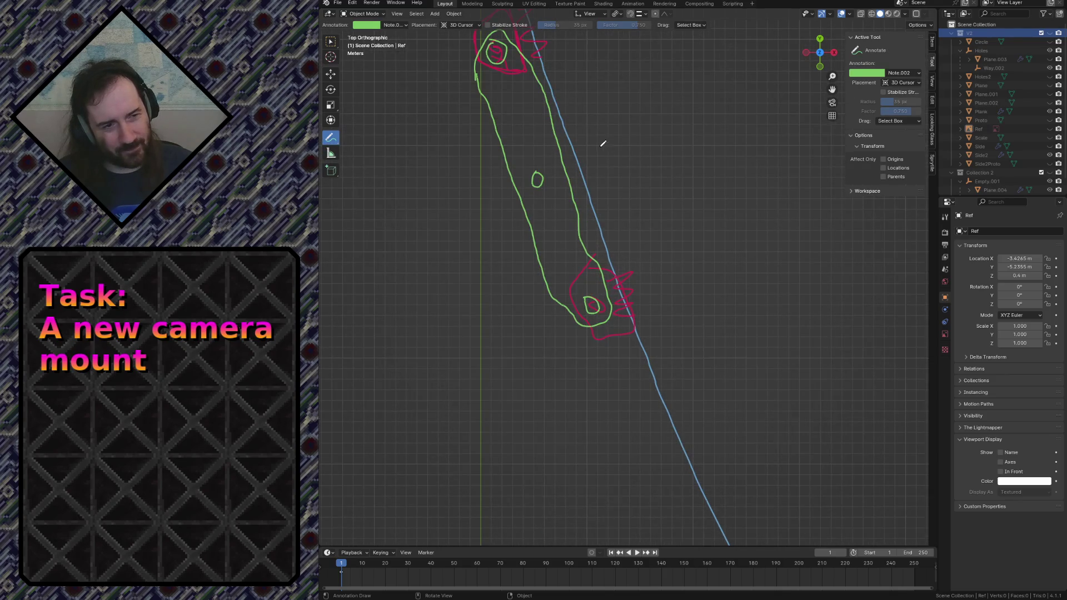
pyautogui.moveTo(425, 194)
pyautogui.mouseDown()
pyautogui.moveTo(427, 211)
pyautogui.moveTo(432, 194)
pyautogui.moveTo(440, 210)
pyautogui.moveTo(455, 213)
pyautogui.moveTo(471, 193)
pyautogui.mouseUp()
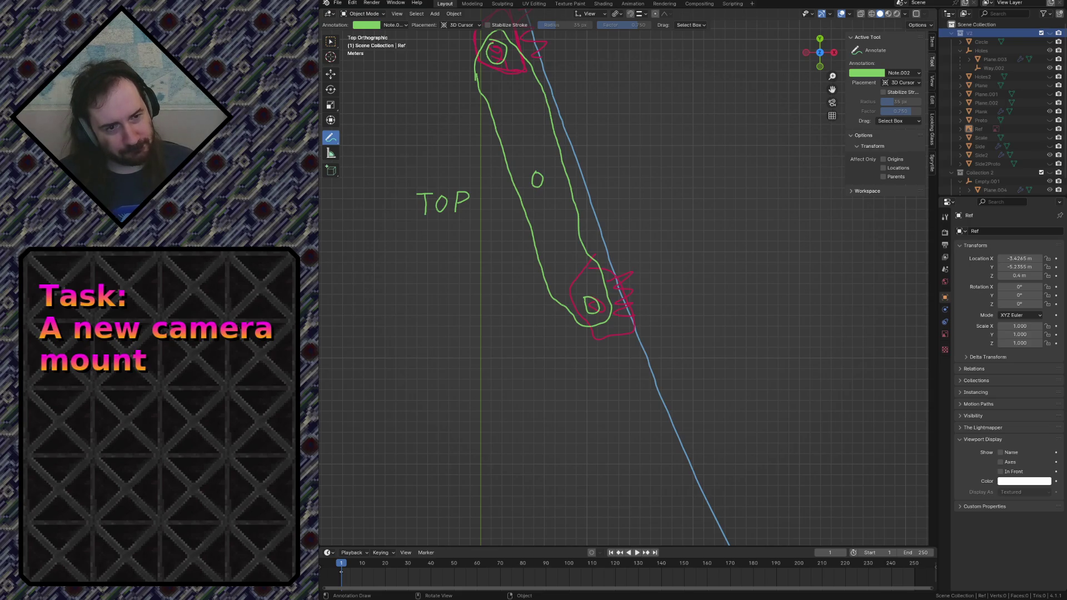
pyautogui.scroll(-1, 571, 265)
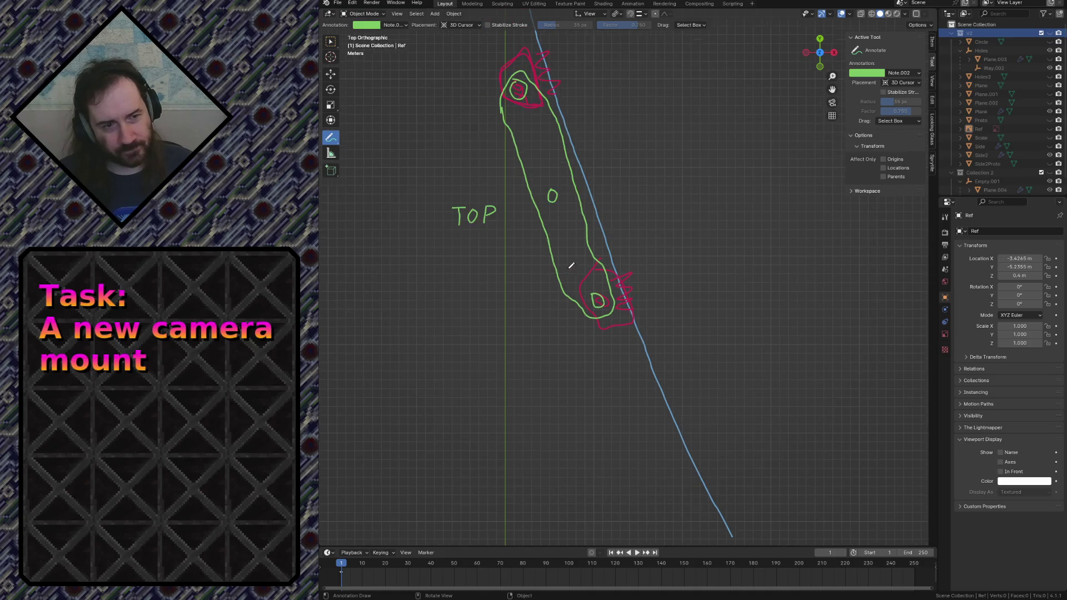
pyautogui.keyDown('shift'); pyautogui.moveTo(573, 390); pyautogui.dragTo(610, 286, button='middle'); pyautogui.keyUp('shift')
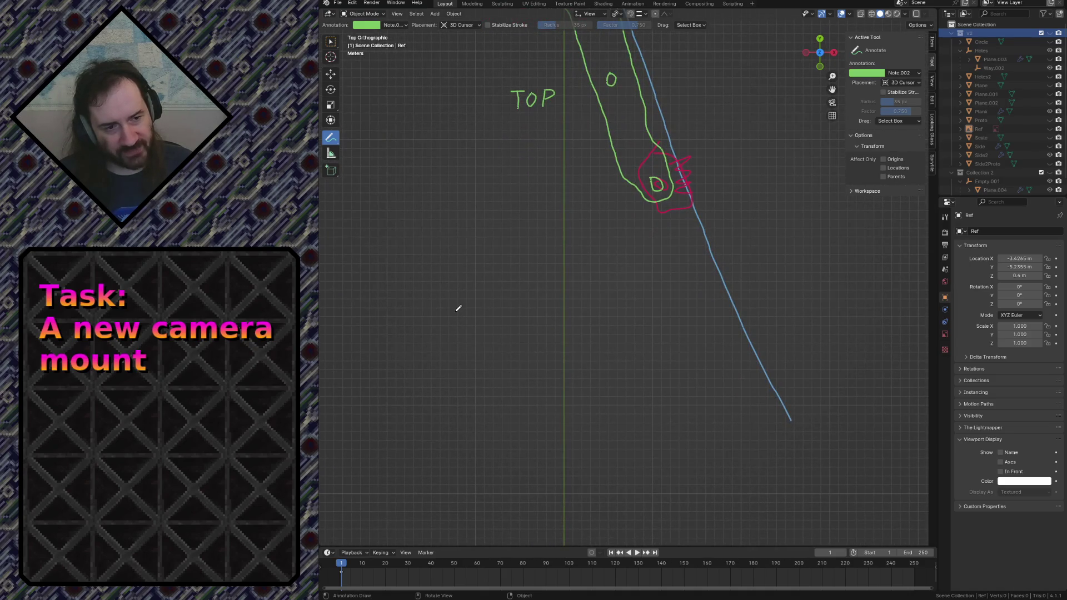
# - Start a SIDE label below the sketch, redrawing the S smaller
pyautogui.moveTo(448, 319); pyautogui.dragTo(445, 342)
pyautogui.hotkey('ctrl', 'z')
pyautogui.moveTo(451, 306)
pyautogui.mouseDown()
pyautogui.moveTo(446, 324)
pyautogui.moveTo(478, 324)
pyautogui.mouseUp()
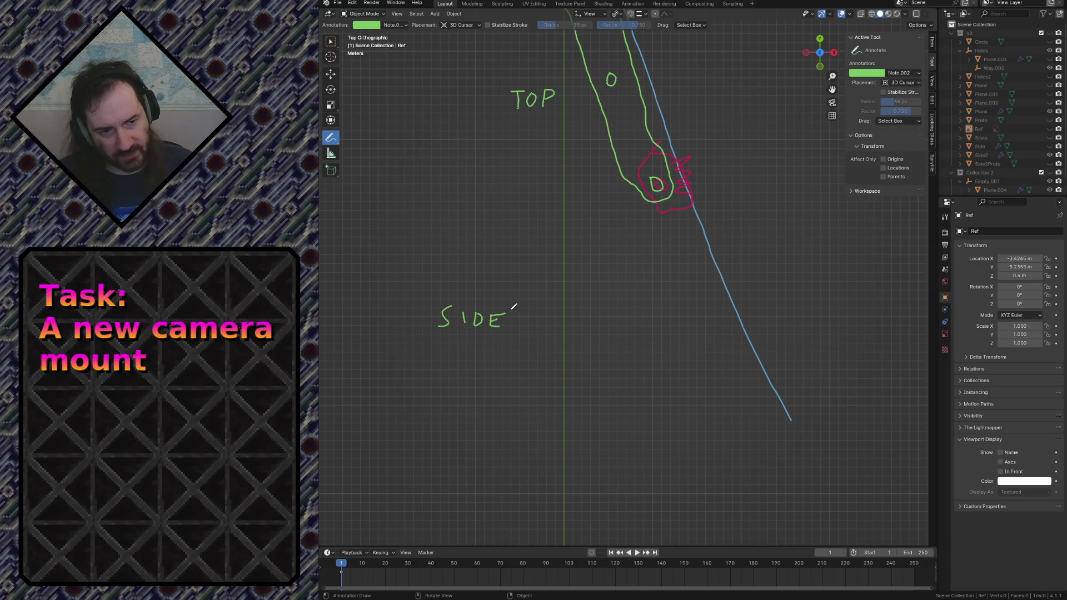
# - Make the blue Note annotation layer active and return to top orthographic view
pyautogui.click(867, 75)
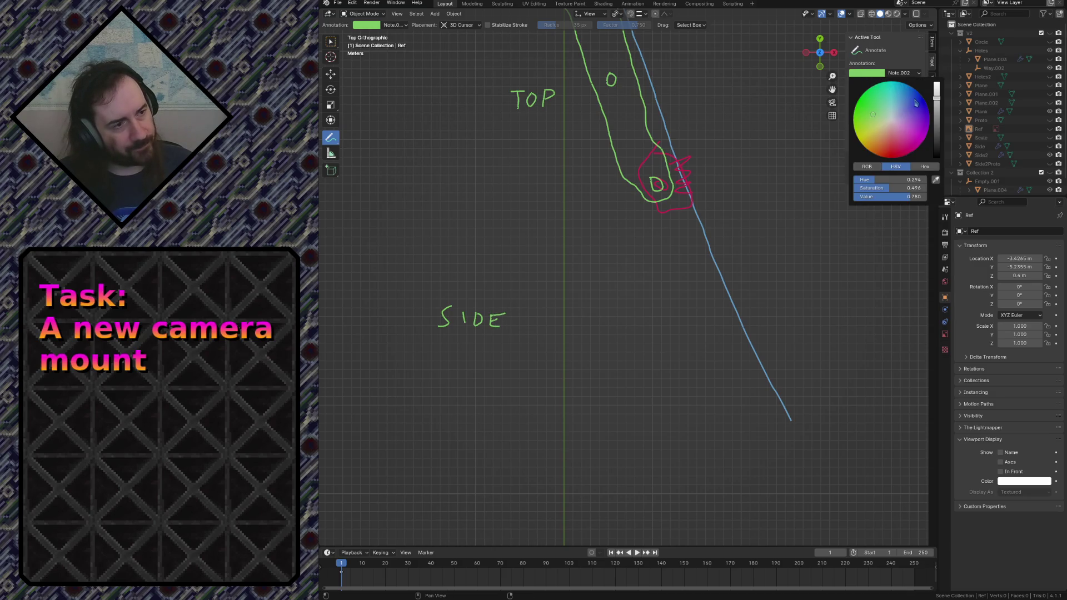
pyautogui.click(906, 72)
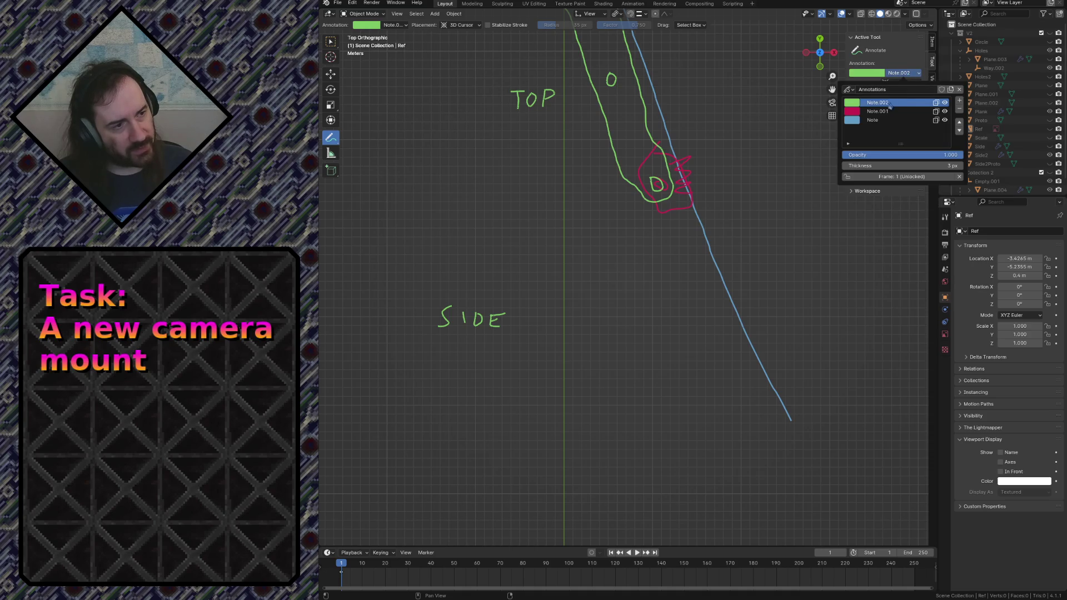
pyautogui.click(880, 111)
pyautogui.click(882, 119)
pyautogui.moveTo(532, 406); pyautogui.dragTo(552, 361, button='middle')
pyautogui.press('KP_7')
# - Draw the blue bracket's upright edge, redoing bad strokes with undo
pyautogui.moveTo(487, 482); pyautogui.dragTo(516, 388)
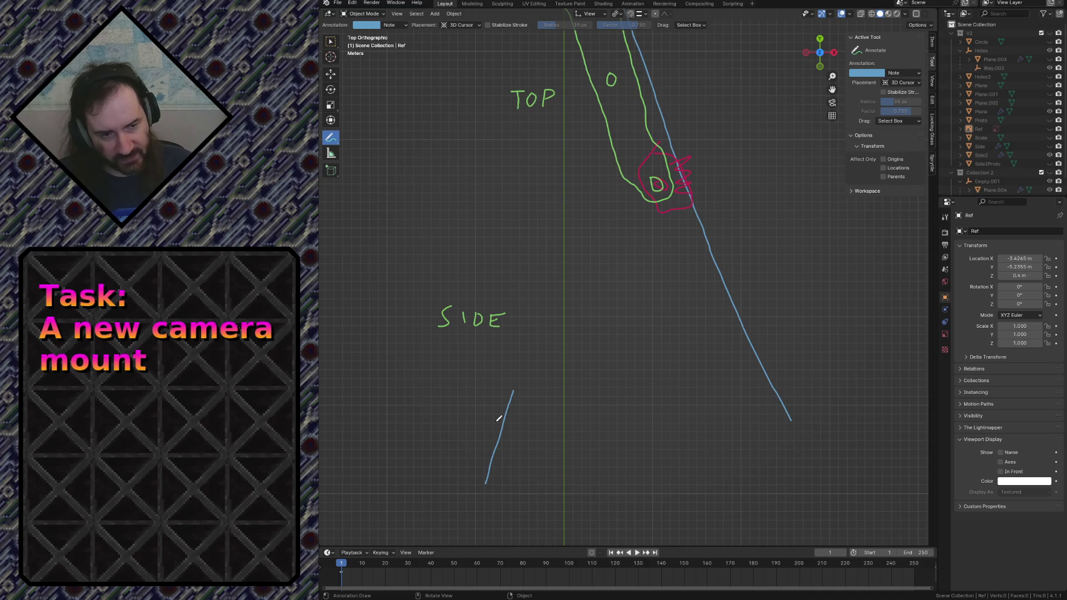
pyautogui.hotkey('ctrl', 'z')
pyautogui.moveTo(480, 444); pyautogui.dragTo(513, 405)
pyautogui.hotkey('ctrl', 'z')
pyautogui.moveTo(487, 446)
pyautogui.mouseDown()
pyautogui.moveTo(510, 387)
pyautogui.moveTo(527, 452)
pyautogui.mouseUp()
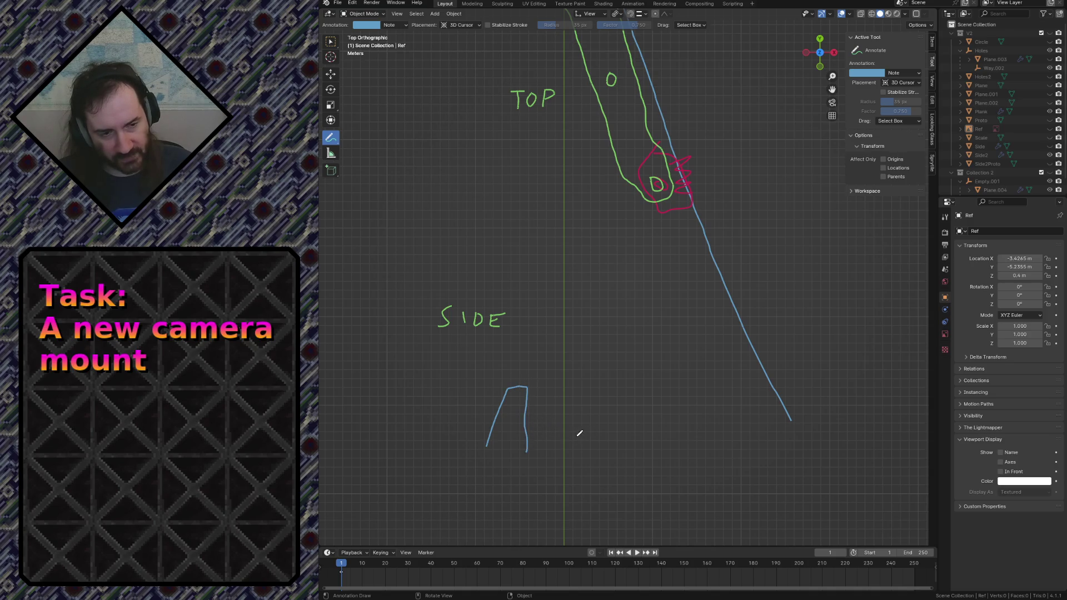
# - Add the blue eye symbol with its arrow and the sloping base line below the bracket
pyautogui.moveTo(578, 420)
pyautogui.mouseDown()
pyautogui.moveTo(608, 436)
pyautogui.moveTo(578, 456)
pyautogui.moveTo(585, 444)
pyautogui.moveTo(542, 438)
pyautogui.moveTo(578, 432)
pyautogui.mouseUp()
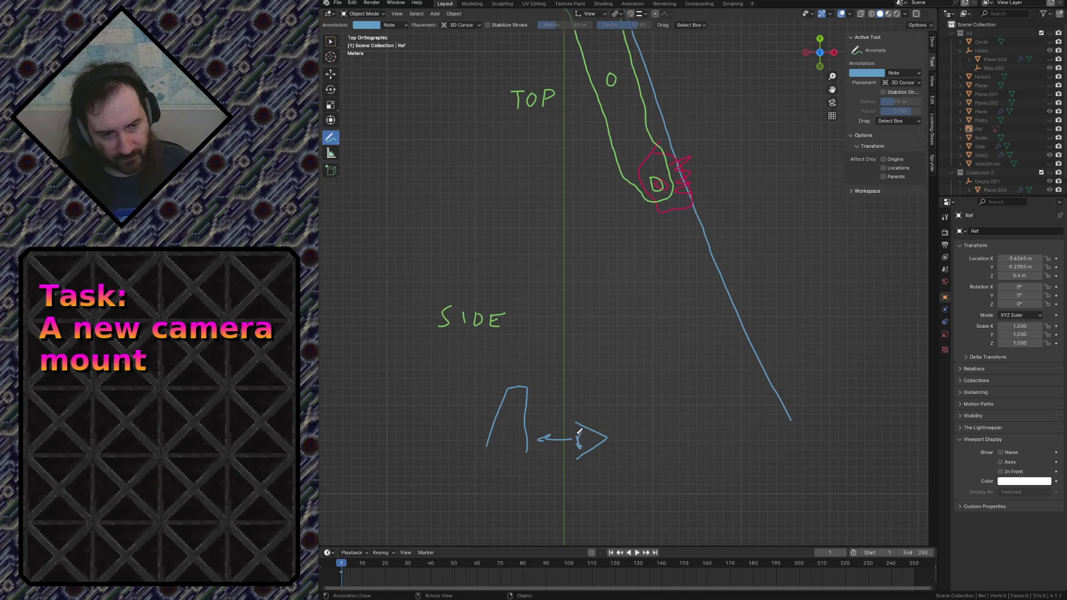
pyautogui.hotkey('ctrl', 'z')
pyautogui.hotkey('ctrl', 'z')
pyautogui.hotkey('ctrl', 'z')
pyautogui.moveTo(582, 430)
pyautogui.mouseDown()
pyautogui.moveTo(585, 451)
pyautogui.moveTo(581, 431)
pyautogui.moveTo(553, 435)
pyautogui.mouseUp()
pyautogui.hotkey('ctrl', 'z')
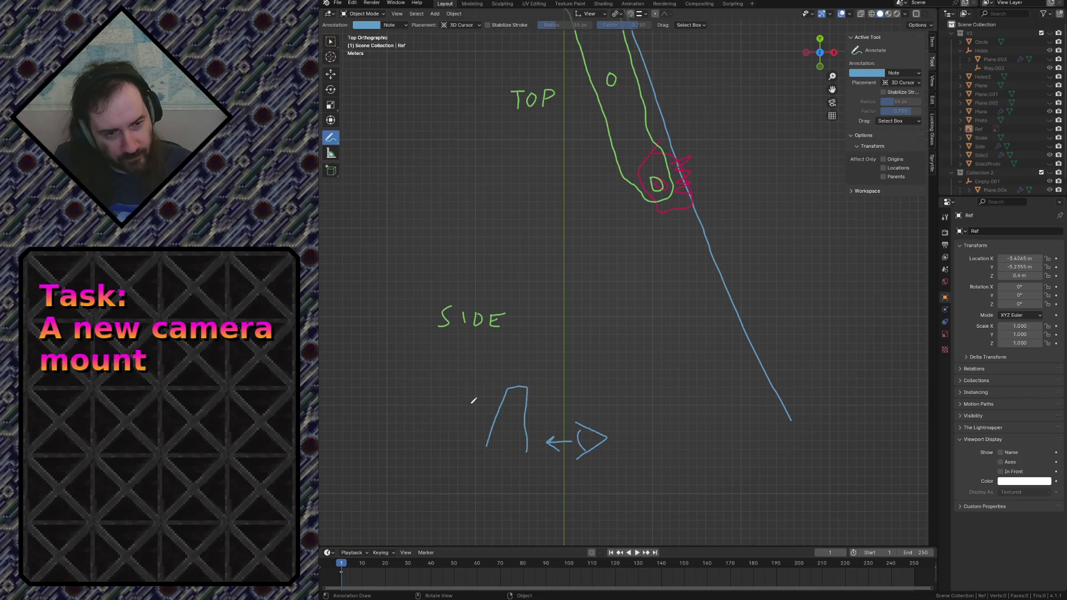
pyautogui.moveTo(486, 446)
pyautogui.mouseDown()
pyautogui.moveTo(440, 454)
pyautogui.moveTo(422, 498)
pyautogui.mouseUp()
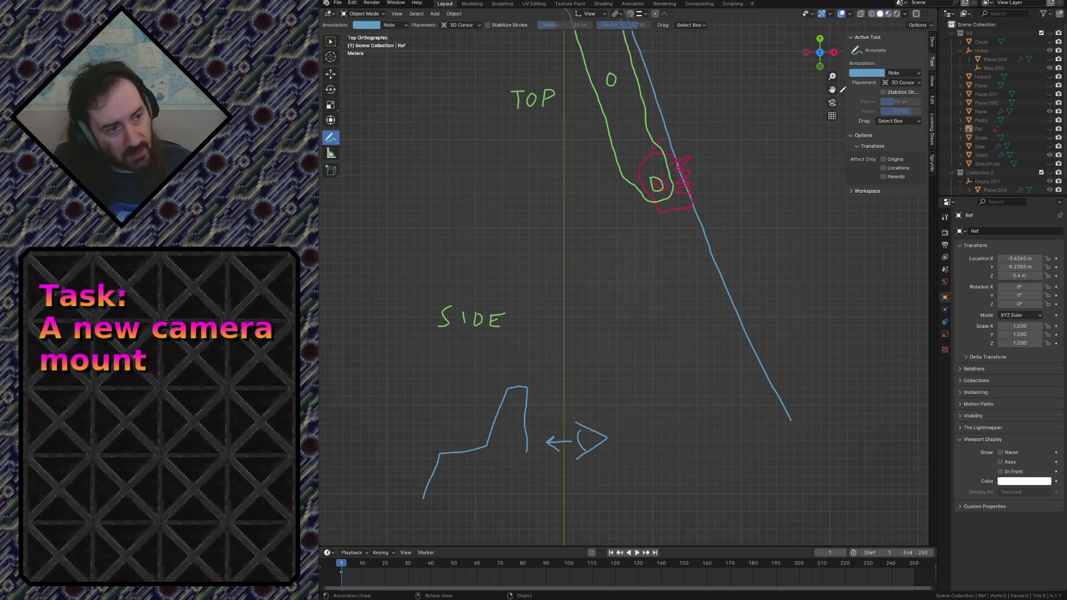
pyautogui.click(867, 73)
# - Switch to the red Note.001 layer and outline a red block against the bracket top
pyautogui.click(901, 73)
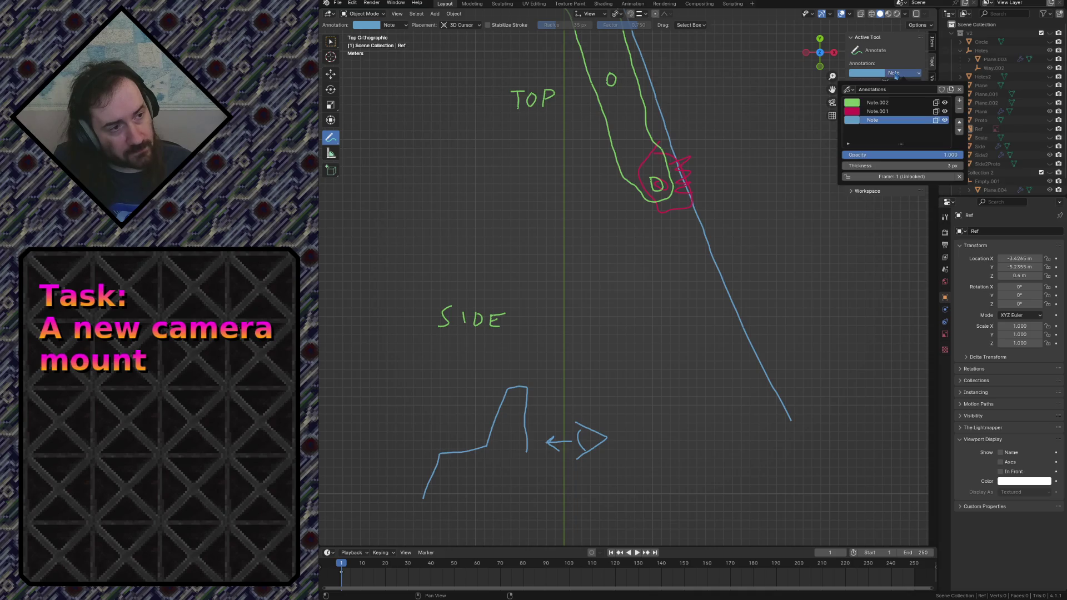
pyautogui.click(885, 111)
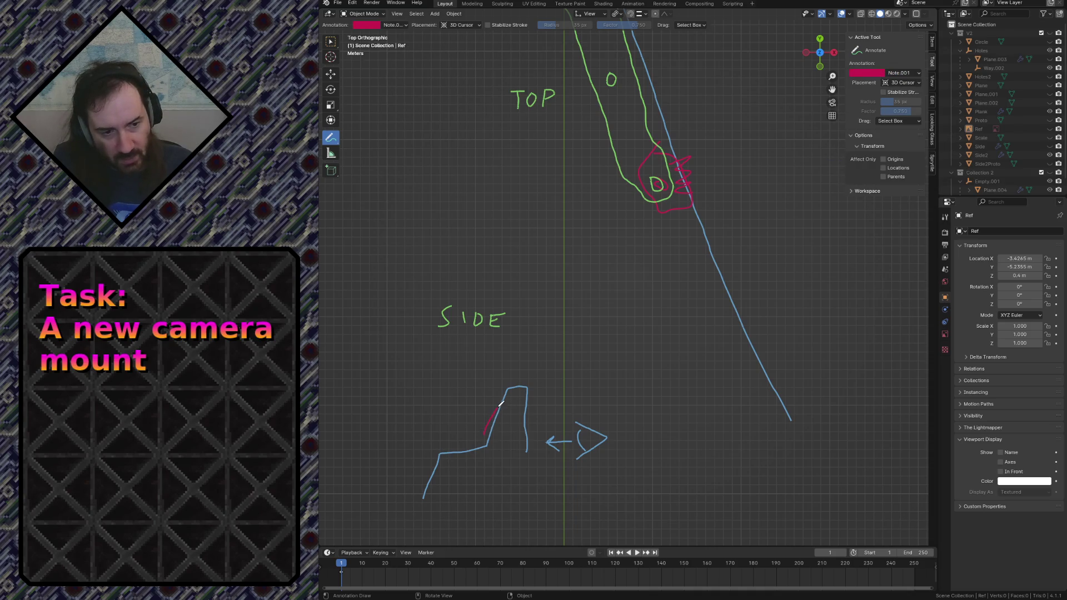
pyautogui.hotkey('ctrl', 'z')
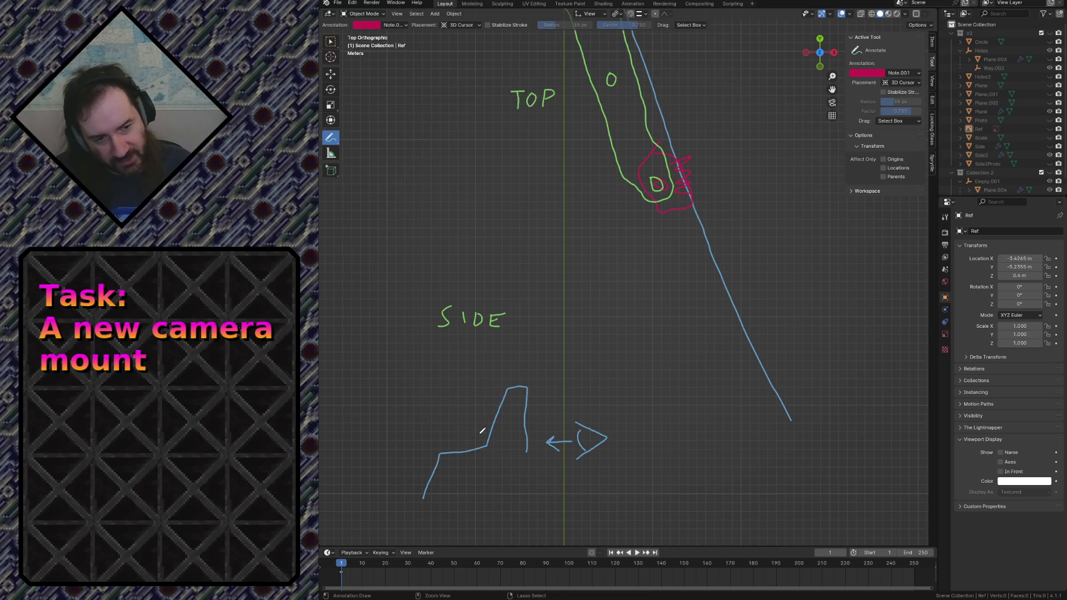
pyautogui.moveTo(488, 429); pyautogui.dragTo(497, 390)
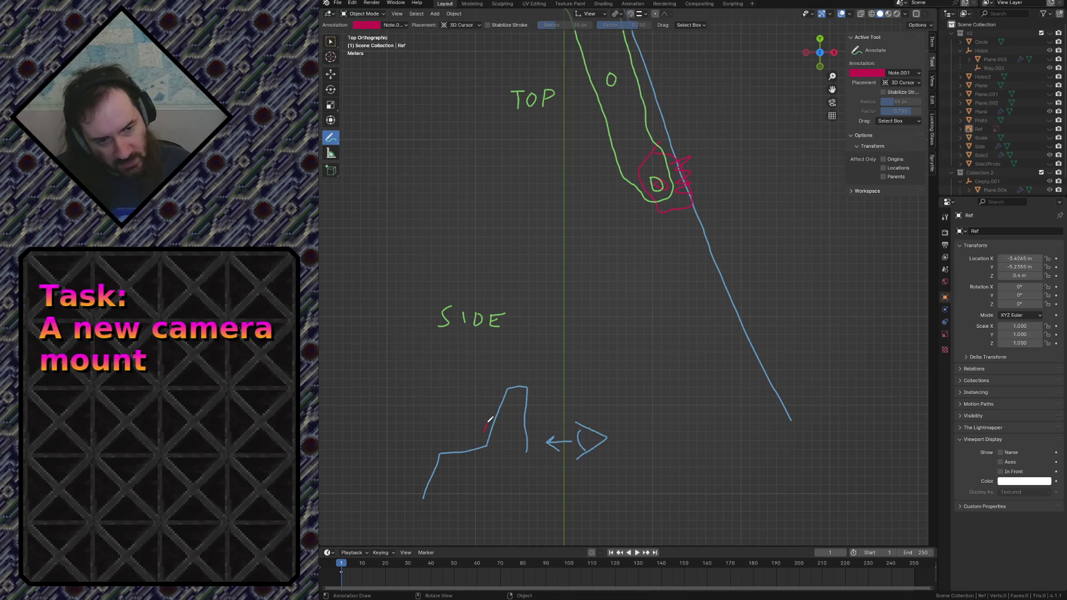
pyautogui.moveTo(471, 416)
pyautogui.mouseDown()
pyautogui.moveTo(477, 427)
pyautogui.moveTo(473, 393)
pyautogui.mouseUp()
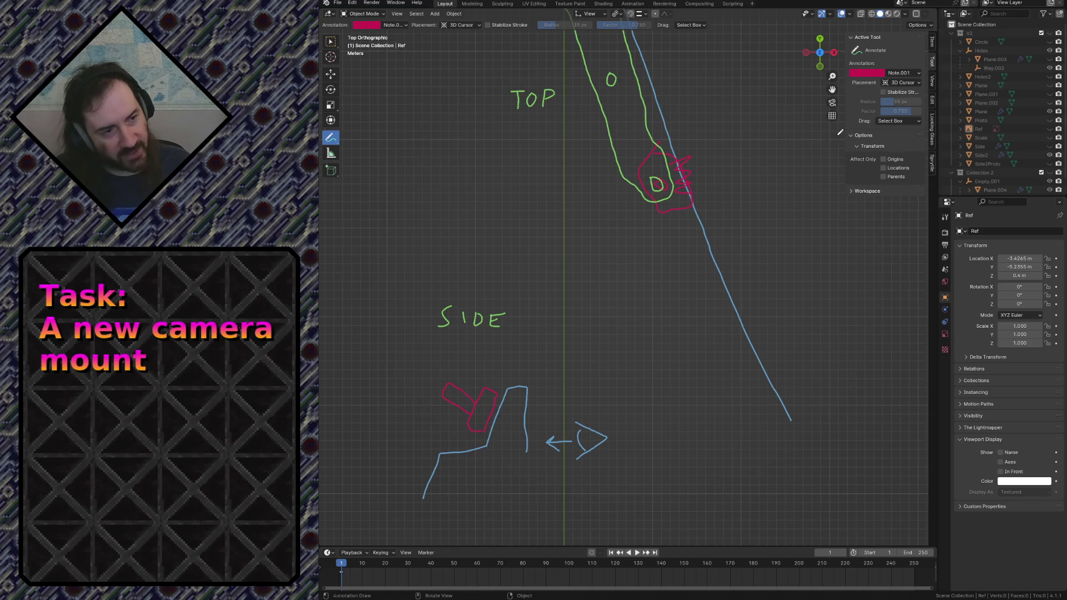
# - Add a new green annotation layer from the Annotations popover
pyautogui.click(895, 73)
pyautogui.click(958, 91)
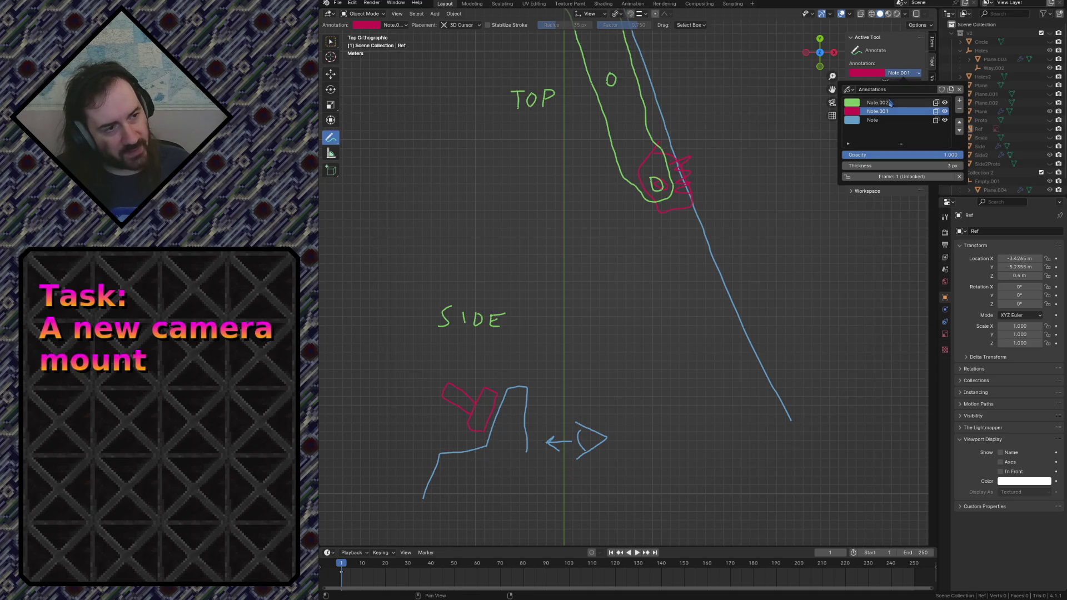
# - Sketch a green piece above the red block, then add annotation layer Note.003
pyautogui.moveTo(473, 389)
pyautogui.mouseDown()
pyautogui.moveTo(476, 369)
pyautogui.moveTo(484, 376)
pyautogui.moveTo(447, 384)
pyautogui.mouseUp()
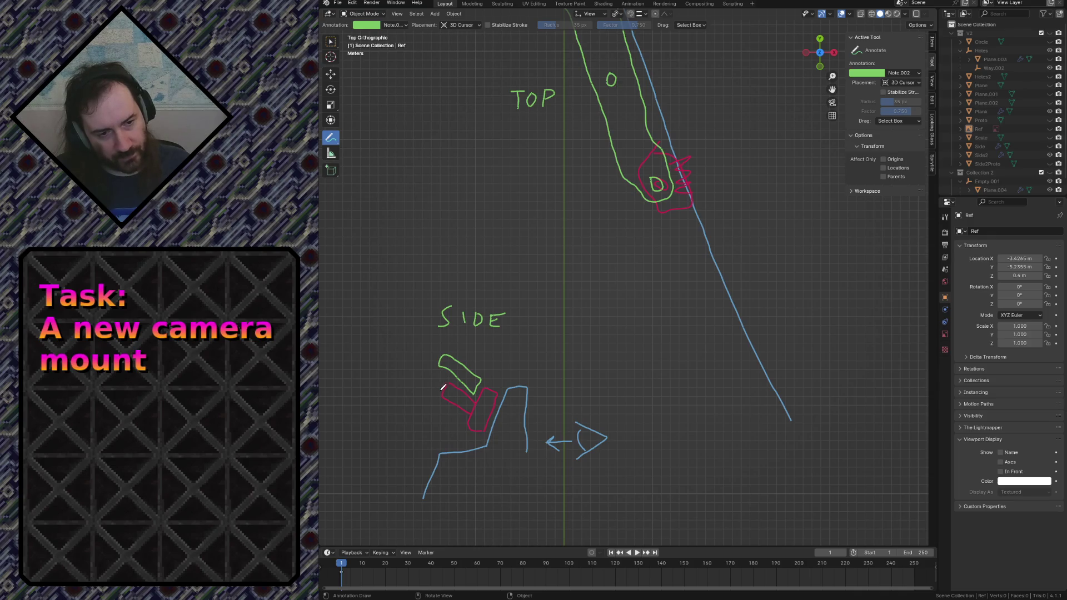
pyautogui.click(905, 74)
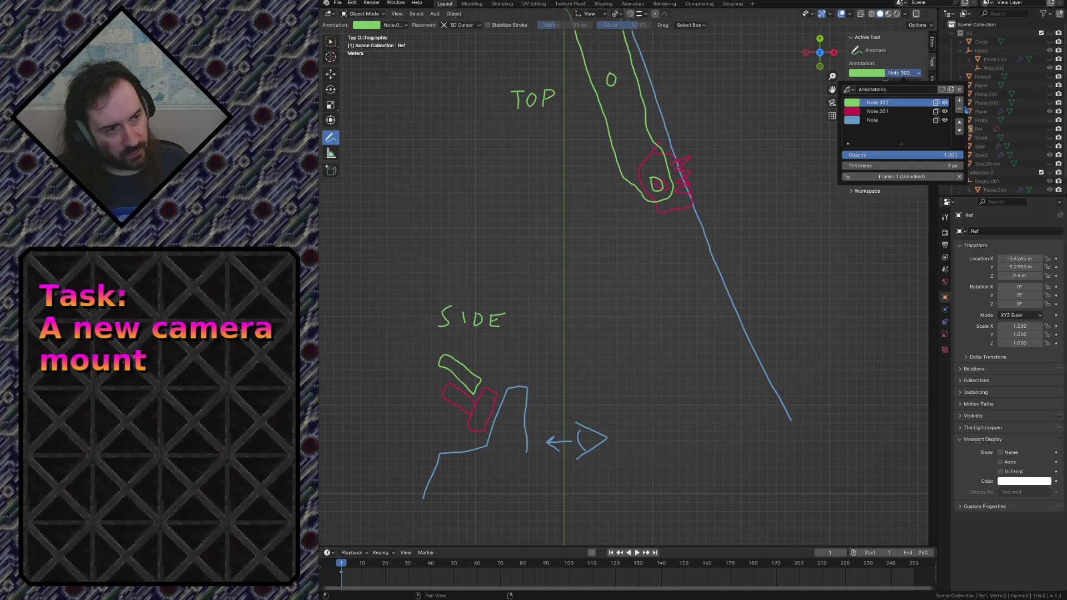
pyautogui.click(960, 102)
# - Colour Note.003 yellow and sketch the angled arm, joint and plate side tab
pyautogui.click(861, 106)
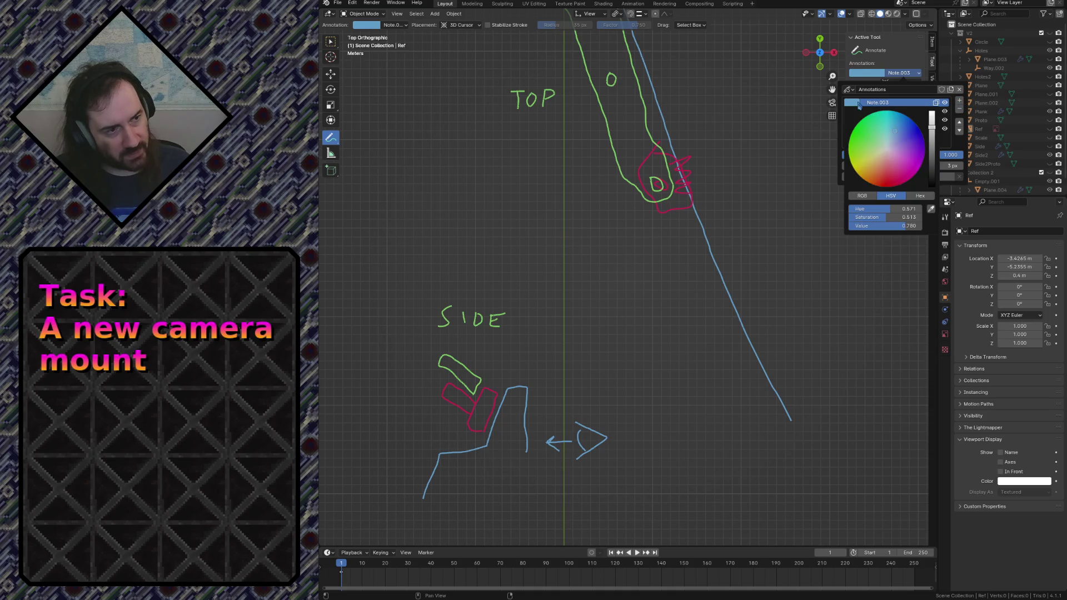
pyautogui.click(868, 166)
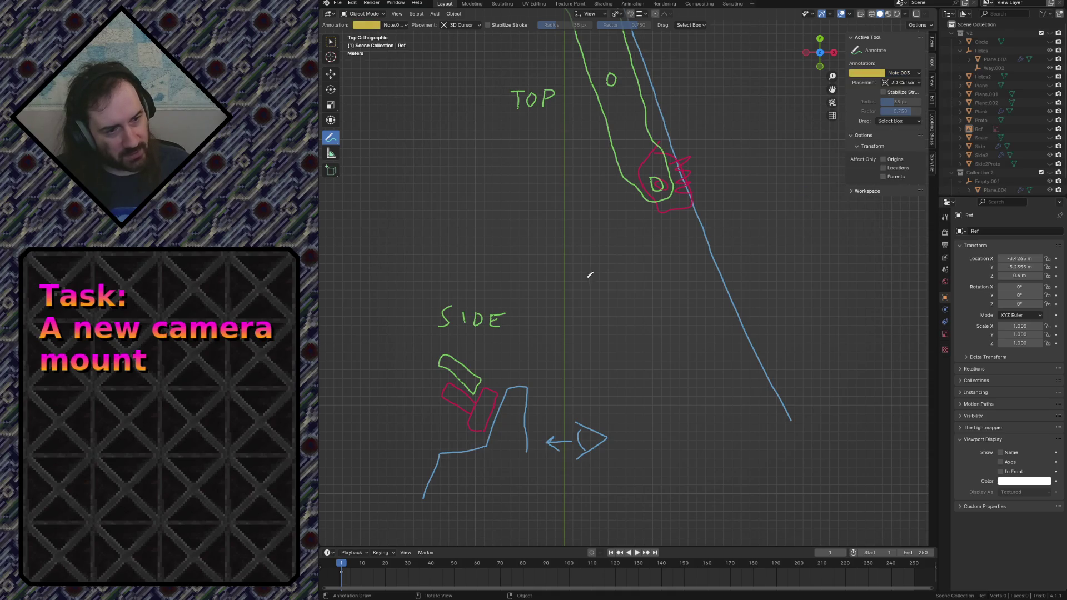
pyautogui.moveTo(446, 384)
pyautogui.mouseDown()
pyautogui.moveTo(473, 355)
pyautogui.moveTo(476, 391)
pyautogui.mouseUp()
pyautogui.moveTo(459, 353)
pyautogui.mouseDown()
pyautogui.moveTo(490, 378)
pyautogui.moveTo(514, 342)
pyautogui.moveTo(494, 294)
pyautogui.moveTo(455, 341)
pyautogui.mouseUp()
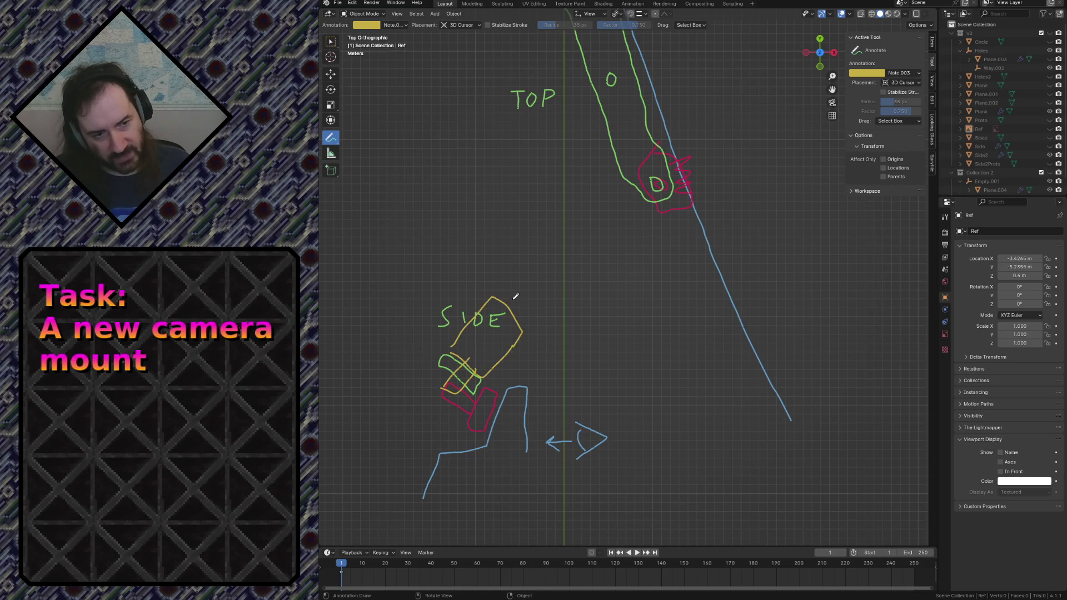
pyautogui.moveTo(512, 291)
pyautogui.mouseDown()
pyautogui.moveTo(527, 297)
pyautogui.moveTo(508, 282)
pyautogui.moveTo(538, 292)
pyautogui.moveTo(508, 295)
pyautogui.mouseUp()
pyautogui.moveTo(538, 205)
pyautogui.mouseDown()
pyautogui.moveTo(574, 197)
pyautogui.moveTo(575, 244)
pyautogui.moveTo(559, 224)
pyautogui.moveTo(537, 226)
pyautogui.mouseUp()
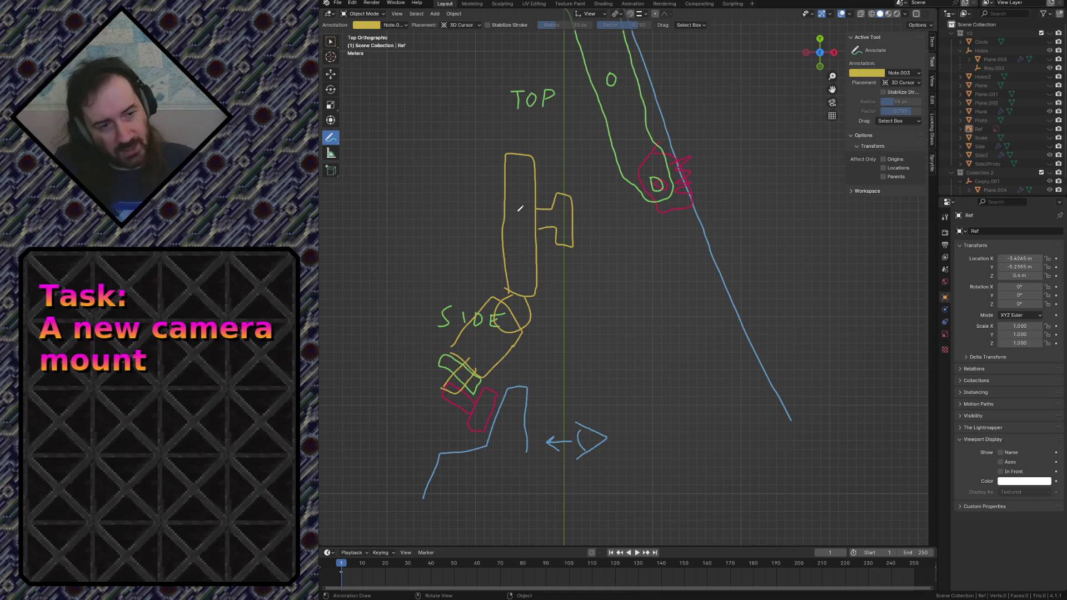
pyautogui.scroll(-2, 562, 253)
pyautogui.scroll(-3, 562, 253)
pyautogui.scroll(4, 568, 242)
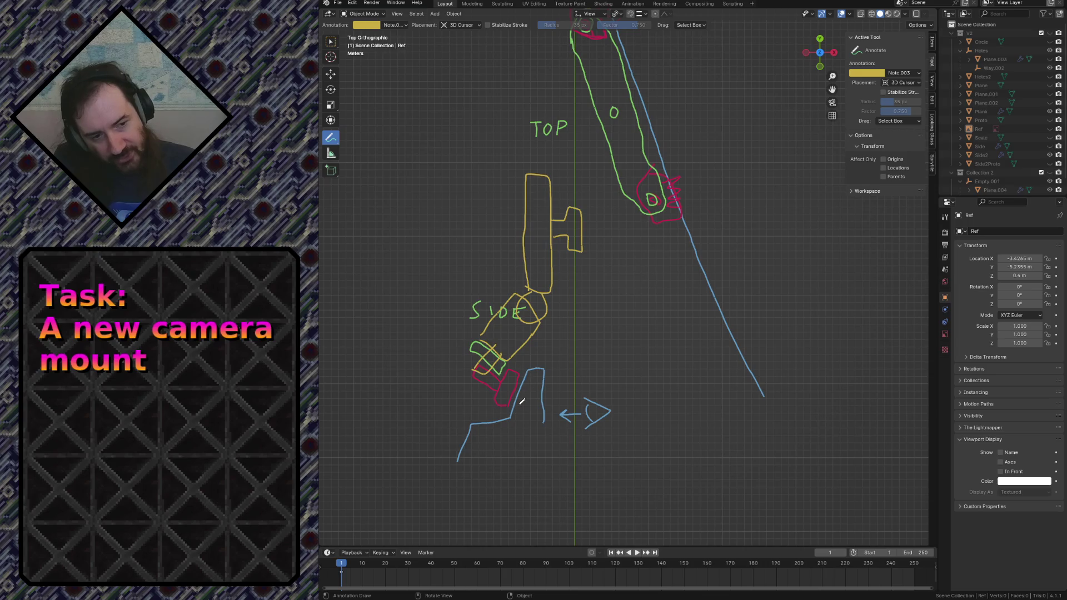
pyautogui.scroll(2, 495, 360)
# - Draw yellow curved arrows marking motion between the red block and bracket top
pyautogui.moveTo(473, 428)
pyautogui.keyDown('shift'); pyautogui.mouseDown(button='middle')
pyautogui.moveTo(501, 284)
pyautogui.moveTo(585, 234)
pyautogui.mouseUp(button='middle'); pyautogui.keyUp('shift')
pyautogui.scroll(3, 501, 283)
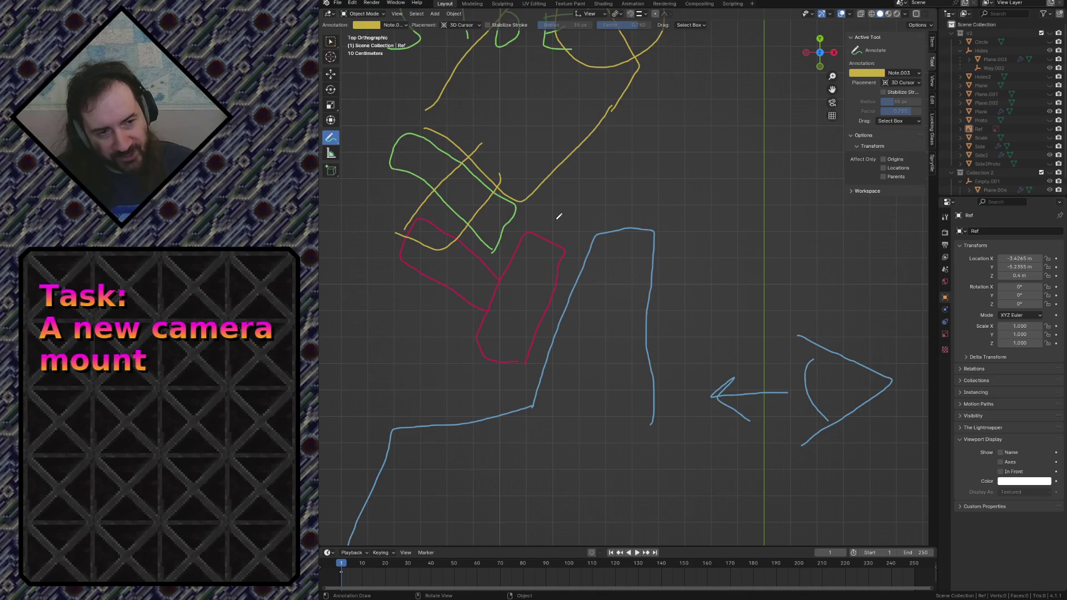
pyautogui.moveTo(591, 222); pyautogui.dragTo(557, 218)
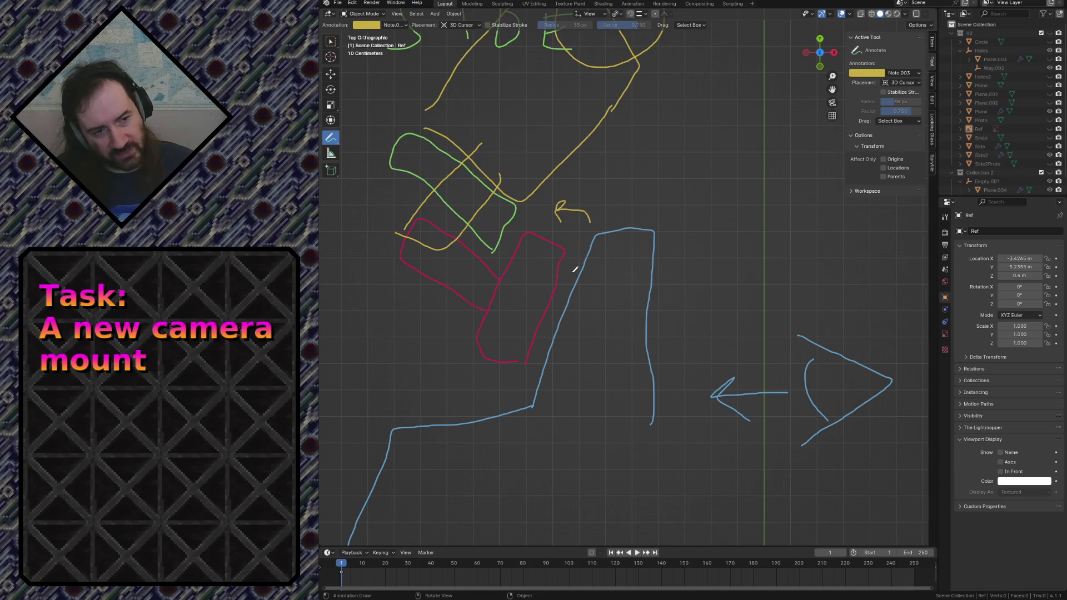
pyautogui.moveTo(567, 292); pyautogui.dragTo(579, 267)
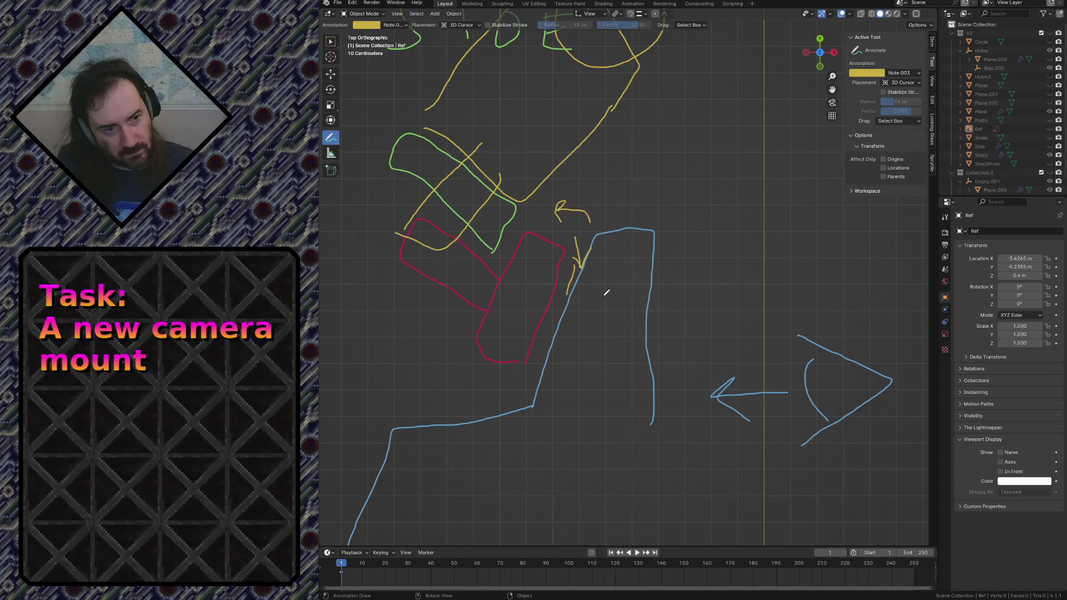
pyautogui.scroll(-2, 607, 292)
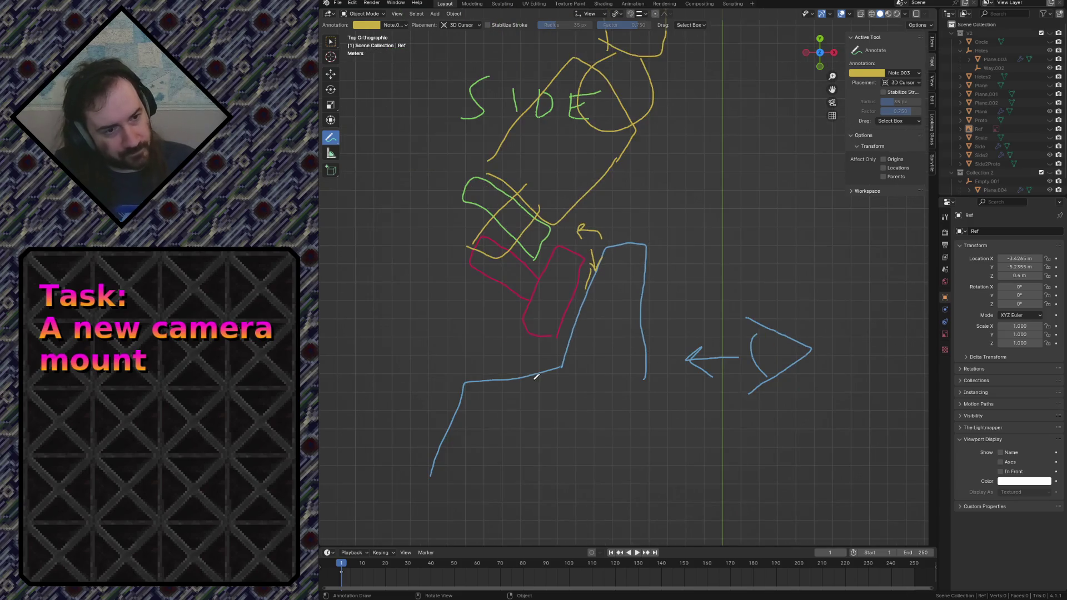
pyautogui.scroll(-3, 536, 377)
pyautogui.scroll(-2, 543, 171)
pyautogui.scroll(-1, 544, 170)
pyautogui.scroll(2, 500, 251)
pyautogui.scroll(2, 467, 308)
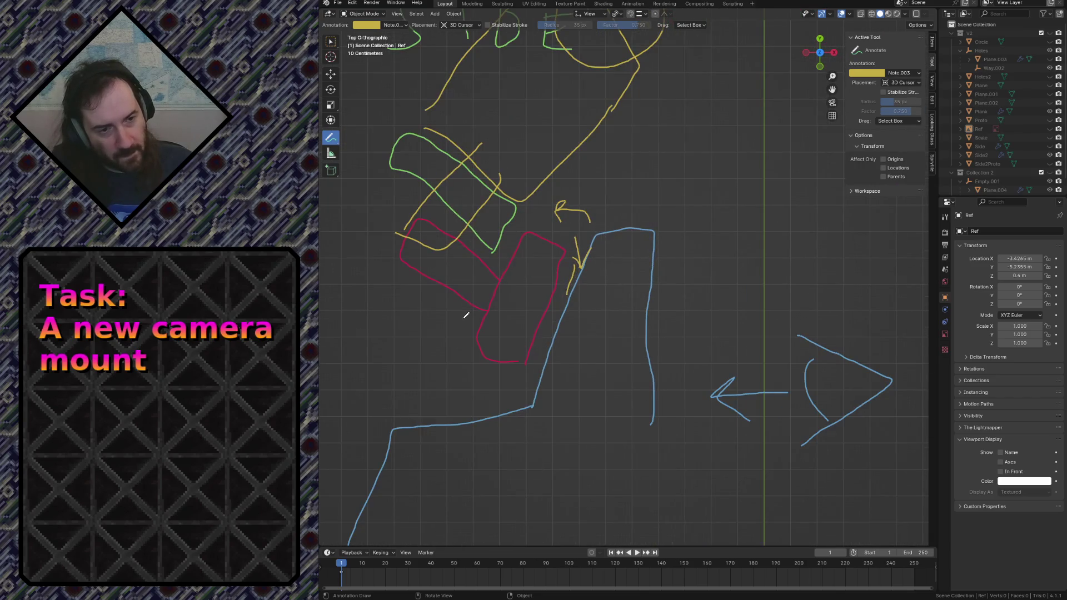
pyautogui.scroll(1, 467, 315)
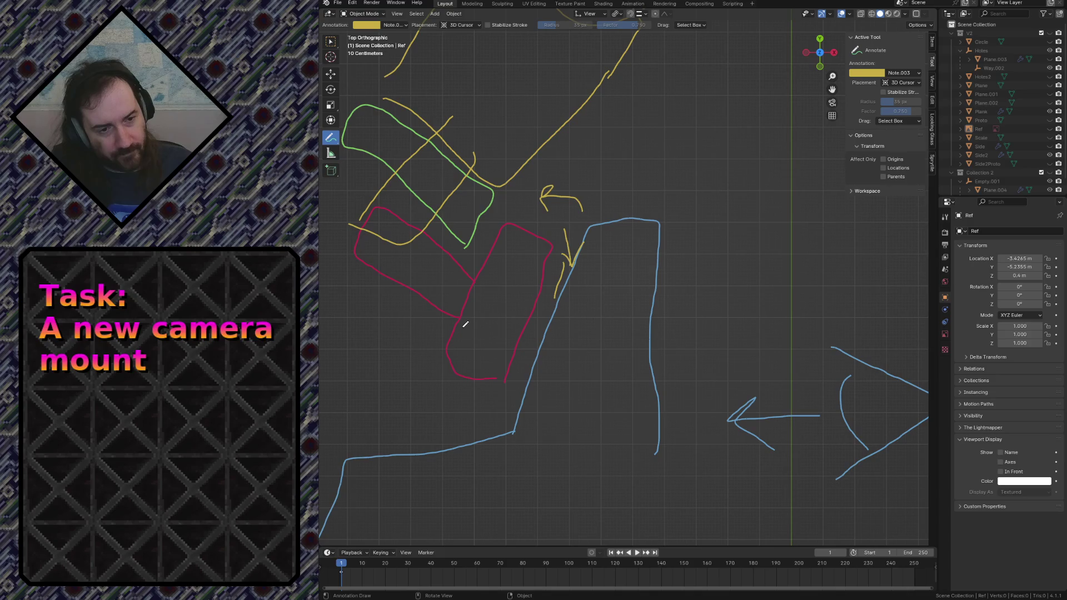
pyautogui.scroll(-2, 465, 324)
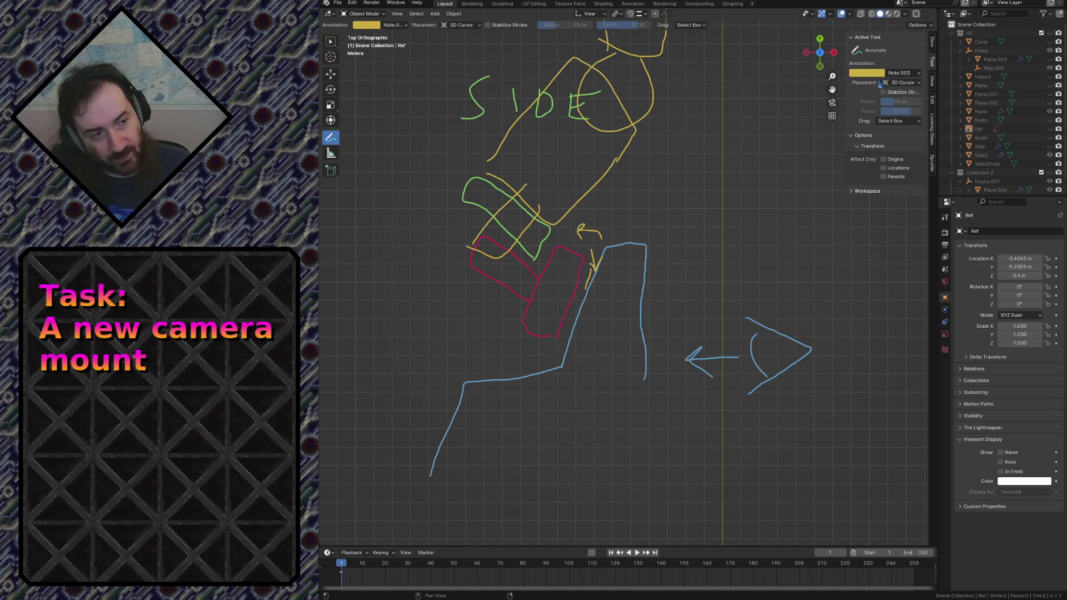
# - Make the red Note.001 layer active, add a red stroke to the block and erase the extra red strokes
pyautogui.click(896, 74)
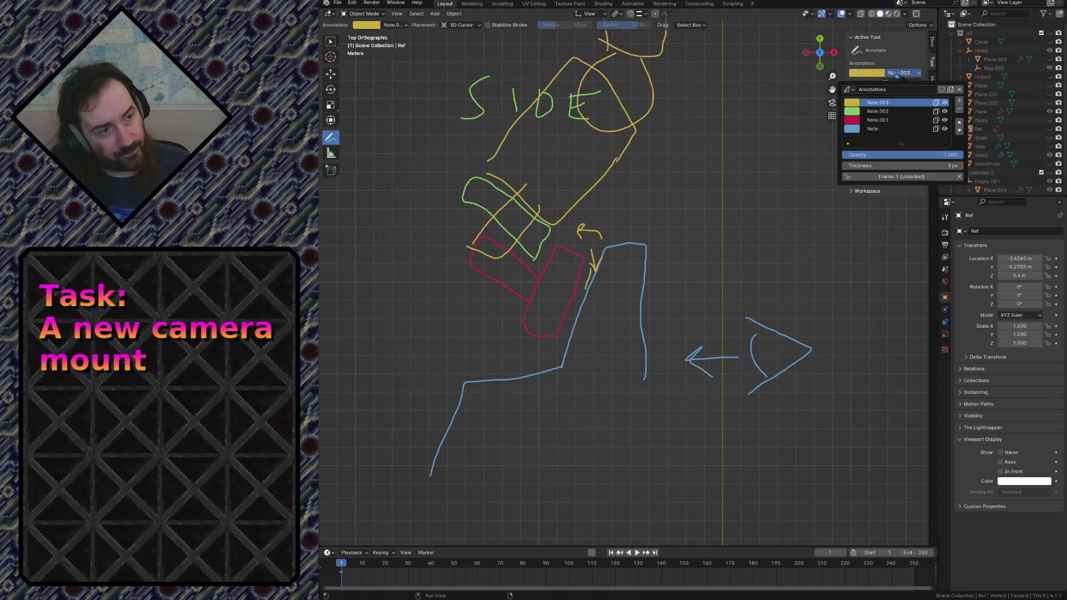
pyautogui.click(877, 120)
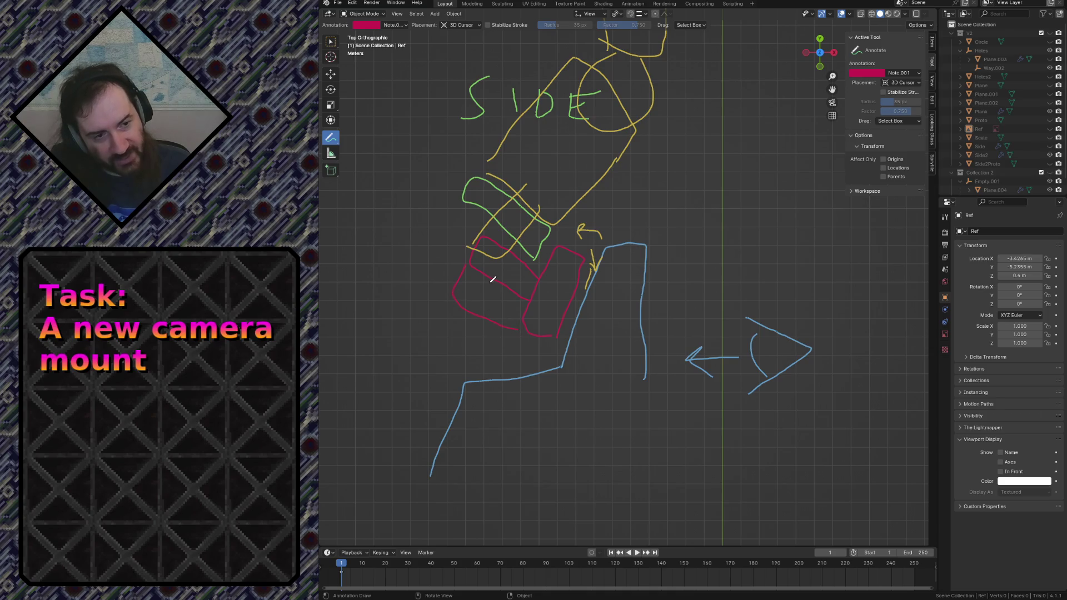
pyautogui.moveTo(481, 275); pyautogui.dragTo(480, 297)
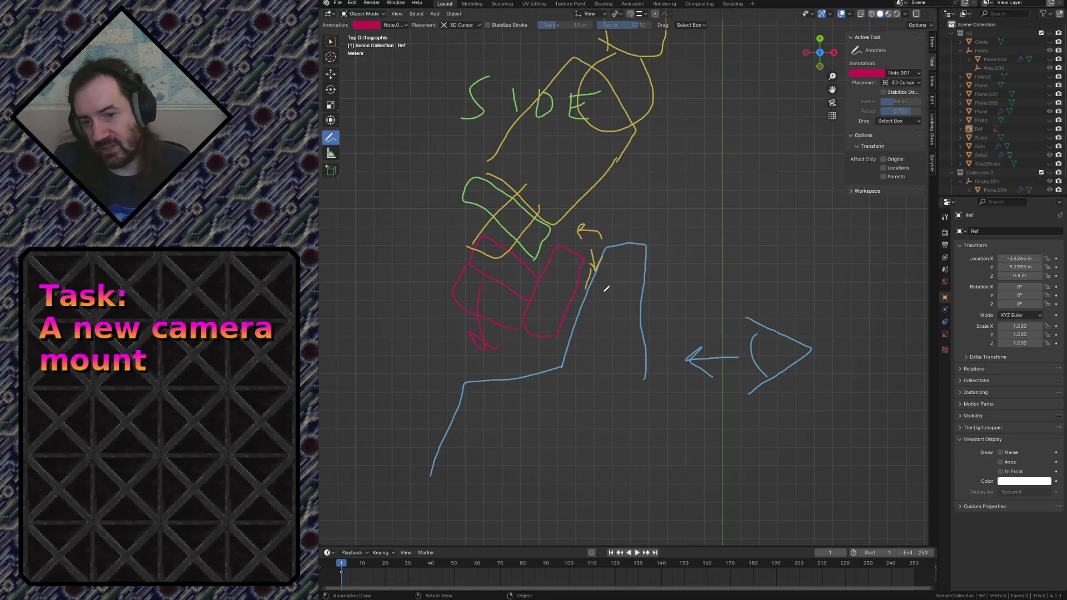
pyautogui.moveTo(484, 325)
pyautogui.keyDown('ctrl'); pyautogui.mouseDown()
pyautogui.moveTo(568, 260)
pyautogui.moveTo(500, 211)
pyautogui.moveTo(559, 329)
pyautogui.mouseUp(); pyautogui.keyUp('ctrl')
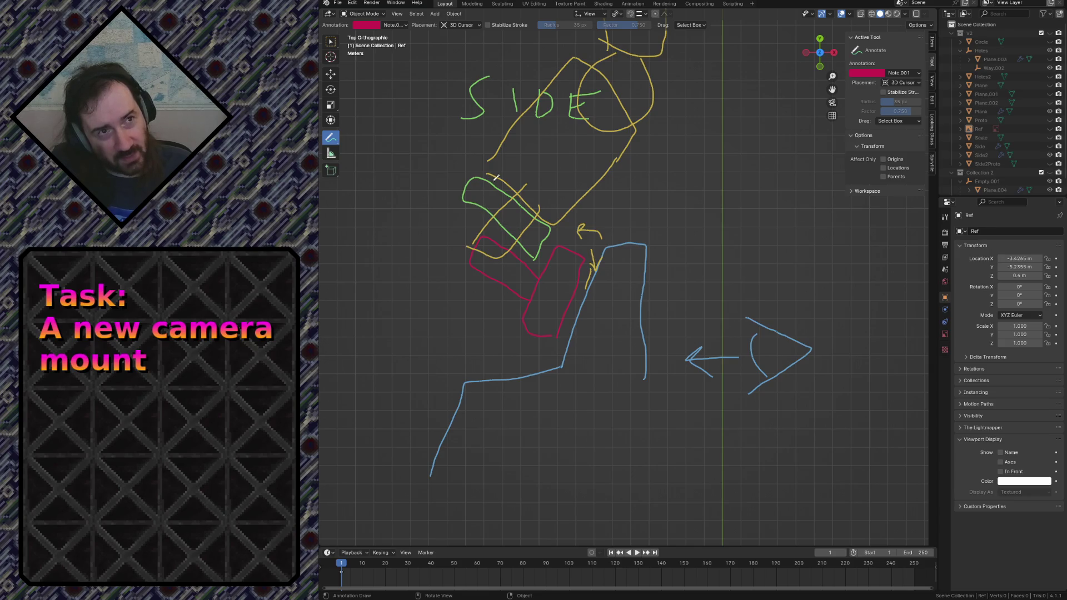
pyautogui.keyDown('shift'); pyautogui.scroll(3, 546, 167); pyautogui.keyUp('shift')
pyautogui.keyDown('shift'); pyautogui.scroll(3, 555, 264); pyautogui.keyUp('shift')
pyautogui.keyDown('shift'); pyautogui.scroll(-5, 534, 291); pyautogui.keyUp('shift')
pyautogui.keyDown('shift'); pyautogui.scroll(-3, 496, 314); pyautogui.keyUp('shift')
pyautogui.keyDown('shift'); pyautogui.scroll(-2, 496, 250); pyautogui.keyUp('shift')
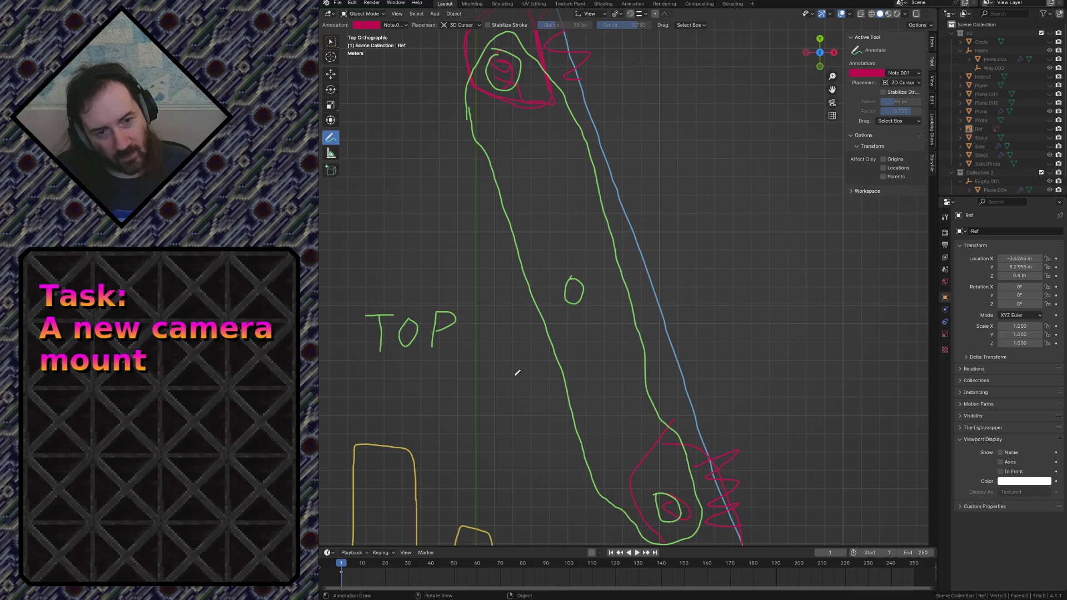
# - Pan from the TOP sketch down to the SIDE sketch and the blue clamp drawings below it
pyautogui.moveTo(493, 440)
pyautogui.keyDown('shift'); pyautogui.mouseDown(button='middle')
pyautogui.moveTo(574, 306)
pyautogui.moveTo(597, 308)
pyautogui.moveTo(538, 400)
pyautogui.mouseUp(button='middle'); pyautogui.keyUp('shift')
pyautogui.keyDown('shift'); pyautogui.moveTo(534, 178); pyautogui.dragTo(541, 214, button='middle'); pyautogui.keyUp('shift')
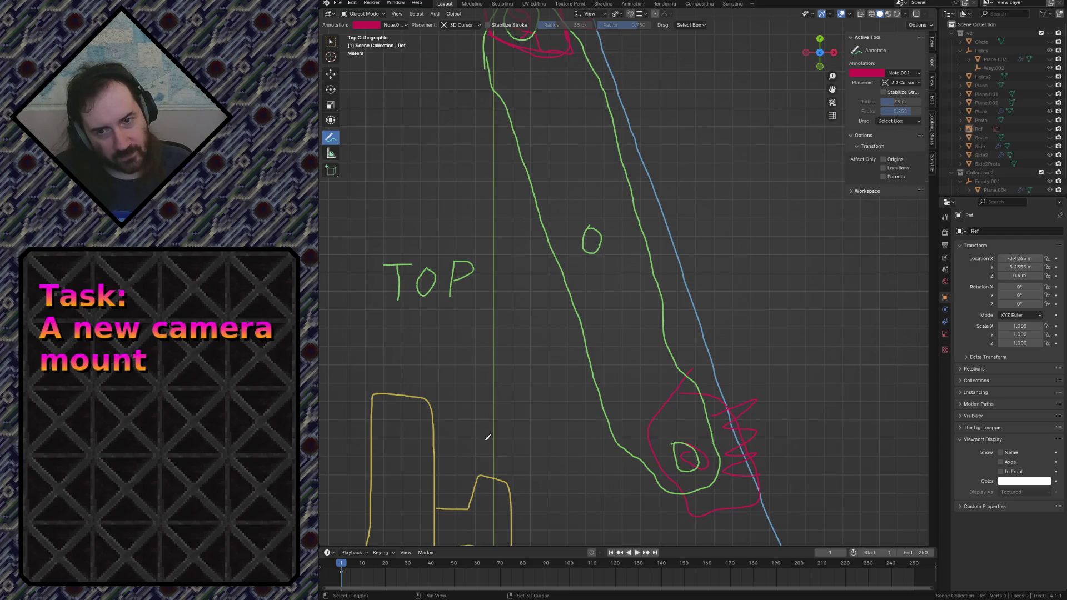
pyautogui.keyDown('shift'); pyautogui.moveTo(538, 214); pyautogui.dragTo(526, 257, button='middle'); pyautogui.keyUp('shift')
pyautogui.keyDown('shift'); pyautogui.moveTo(471, 418); pyautogui.dragTo(469, 397, button='middle'); pyautogui.keyUp('shift')
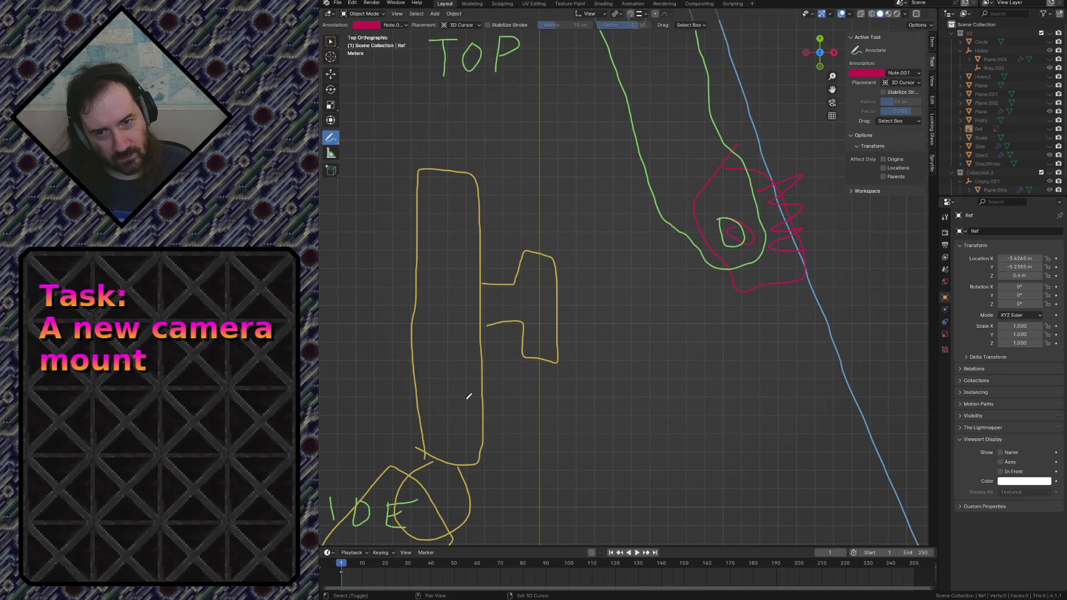
pyautogui.keyDown('shift'); pyautogui.moveTo(455, 441); pyautogui.dragTo(495, 305, button='middle'); pyautogui.keyUp('shift')
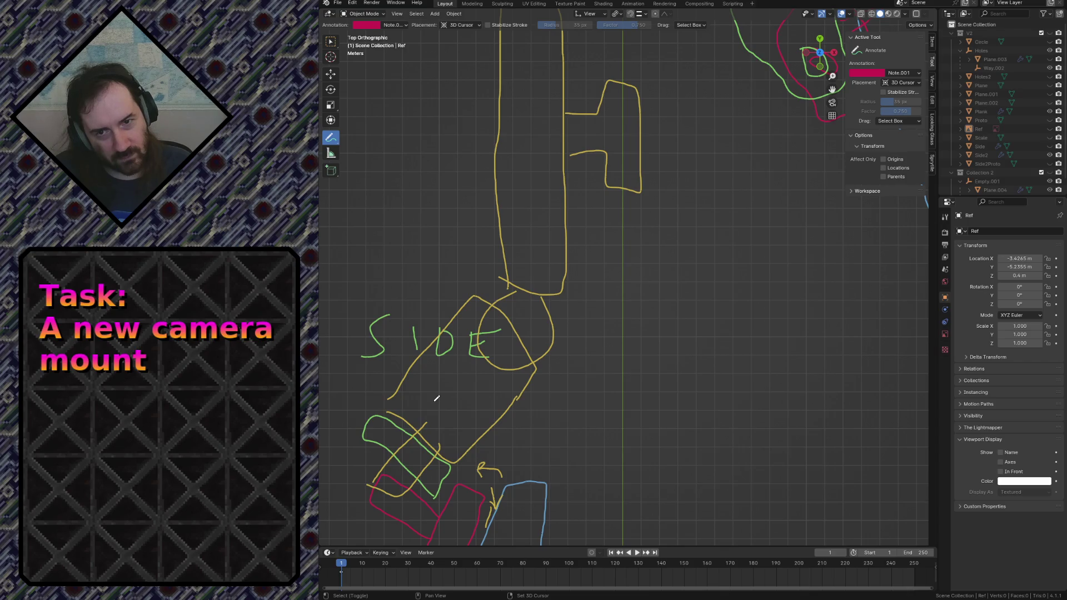
pyautogui.keyDown('shift'); pyautogui.moveTo(442, 399); pyautogui.dragTo(552, 207, button='middle'); pyautogui.keyUp('shift')
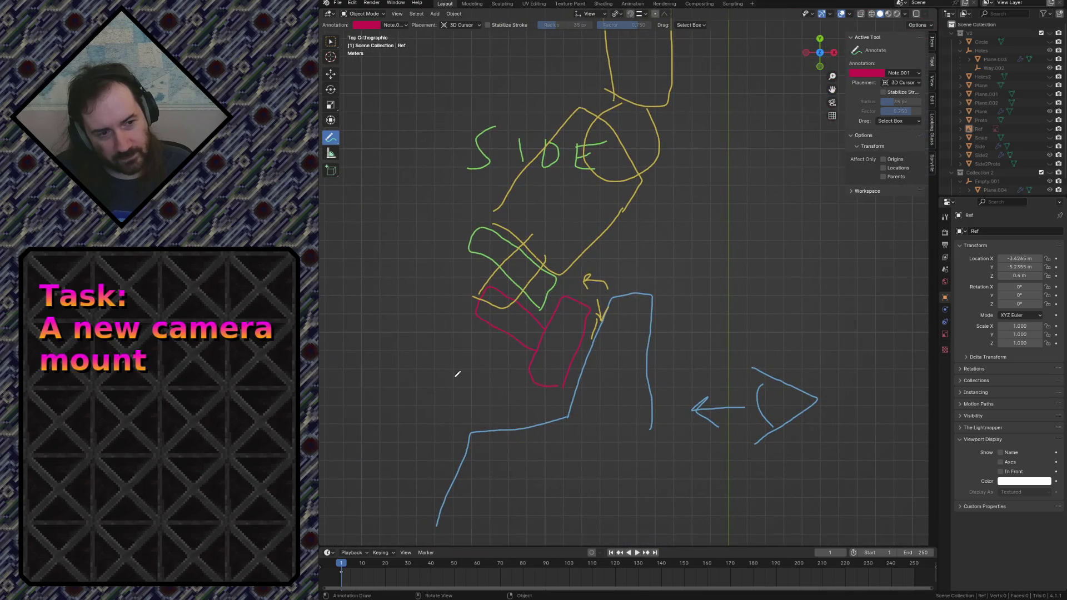
pyautogui.scroll(1, 451, 376)
pyautogui.scroll(1, 488, 341)
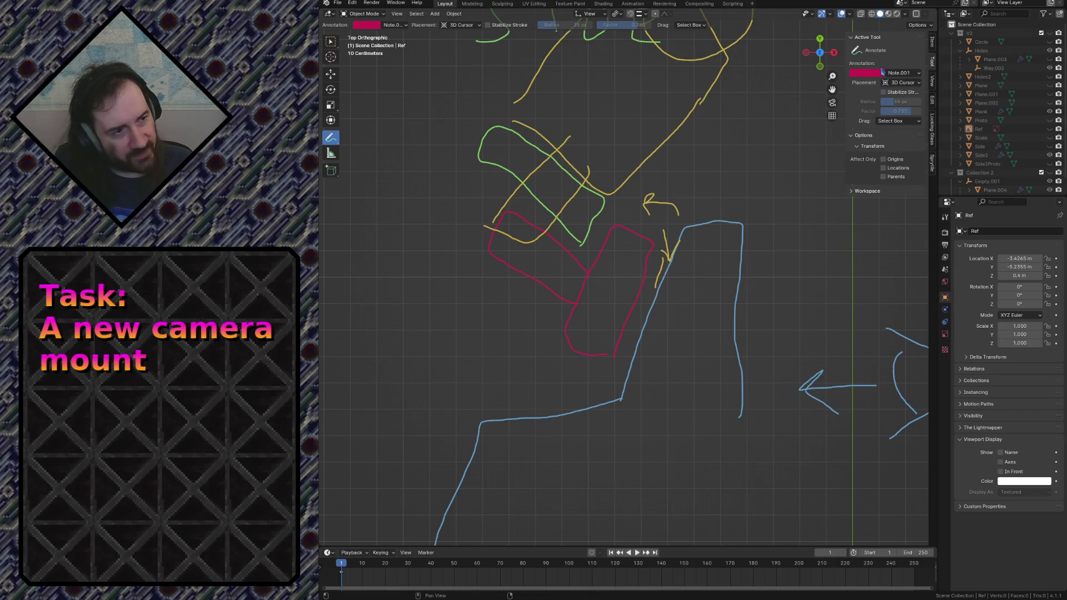
pyautogui.click(904, 76)
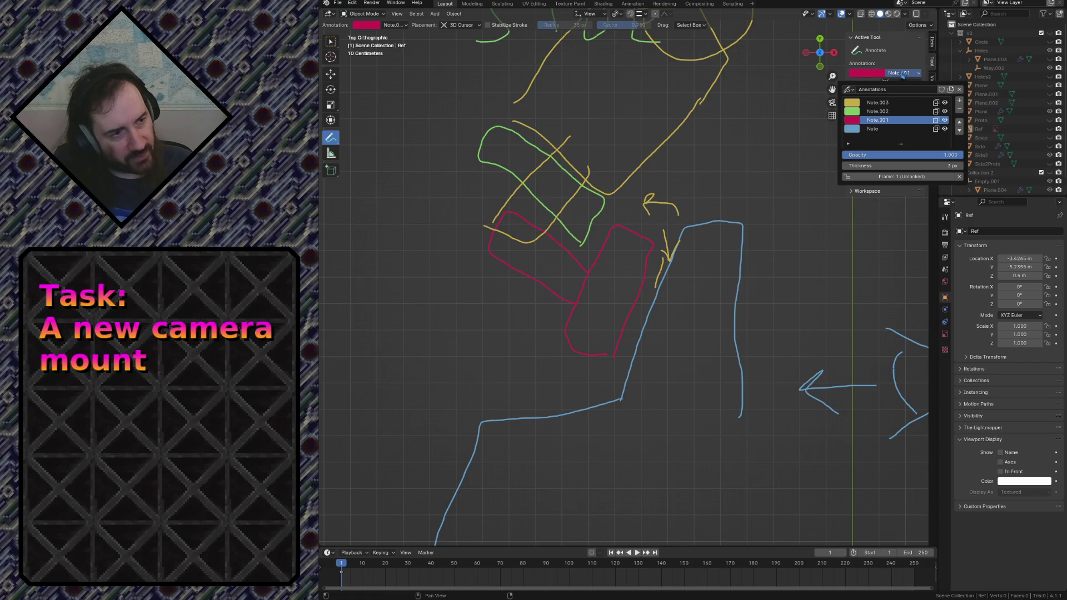
# - Make the yellow Note.003 layer active and outline the clamp on the SIDE sketch with two yellow boxes
pyautogui.click(871, 102)
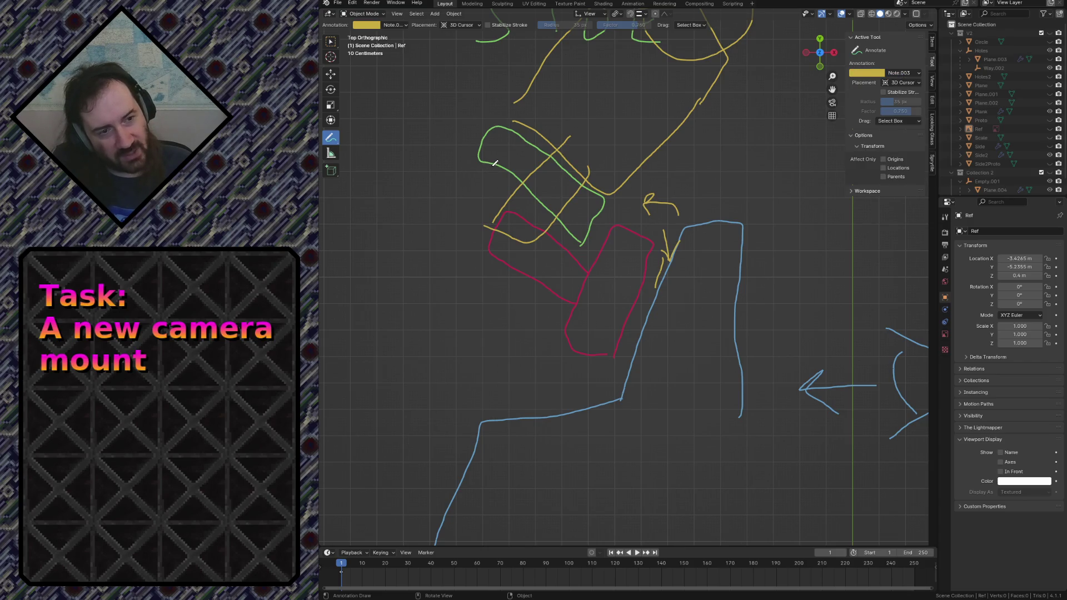
pyautogui.moveTo(496, 164)
pyautogui.mouseDown()
pyautogui.moveTo(559, 269)
pyautogui.moveTo(511, 201)
pyautogui.mouseUp()
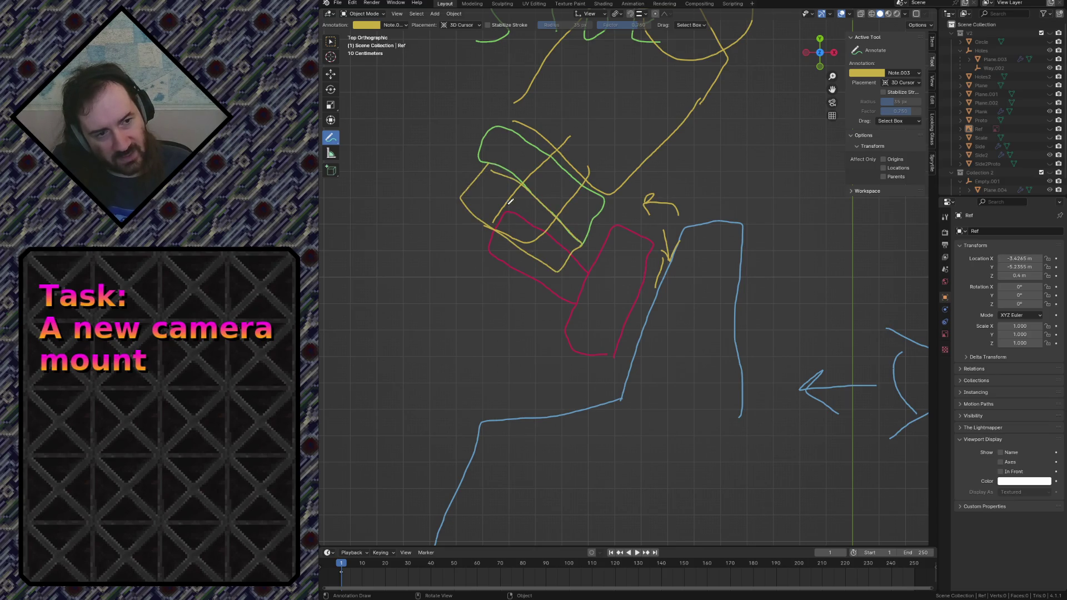
pyautogui.moveTo(494, 224)
pyautogui.mouseDown()
pyautogui.moveTo(511, 257)
pyautogui.moveTo(554, 215)
pyautogui.mouseUp()
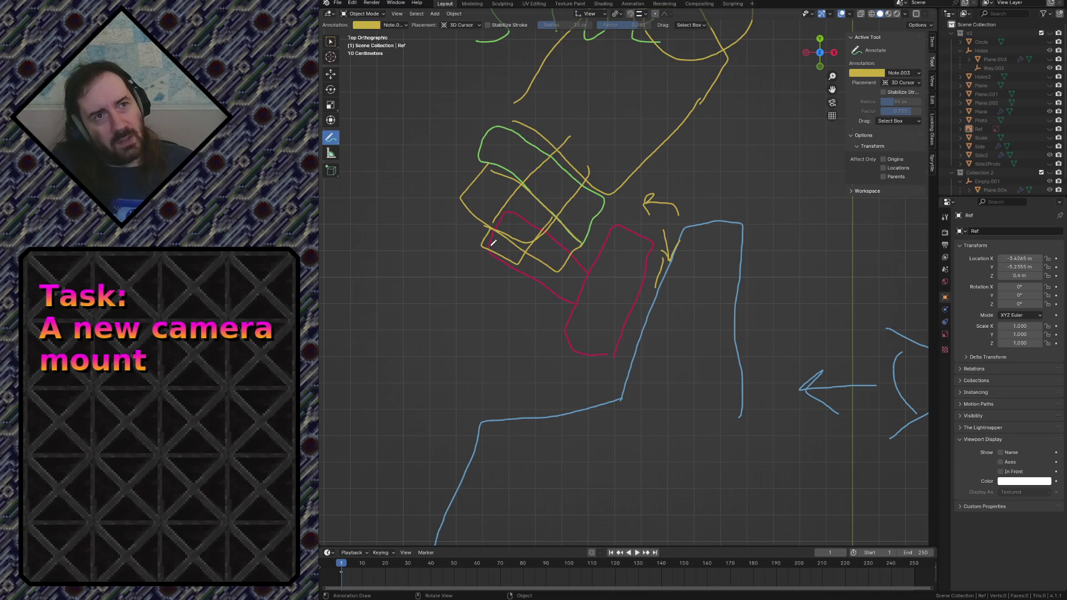
pyautogui.scroll(-2, 664, 90)
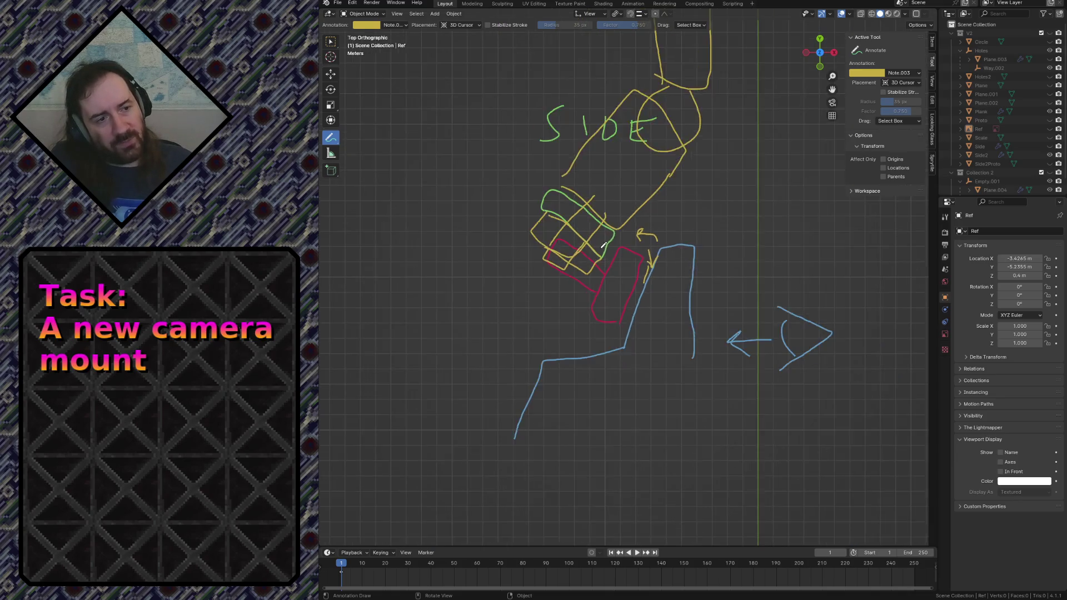
# - Circle the middle pivot of the TOP sketch's arm in yellow
pyautogui.moveTo(665, 90)
pyautogui.keyDown('shift'); pyautogui.mouseDown(button='middle')
pyautogui.moveTo(675, 434)
pyautogui.moveTo(641, 243)
pyautogui.mouseUp(button='middle'); pyautogui.keyUp('shift')
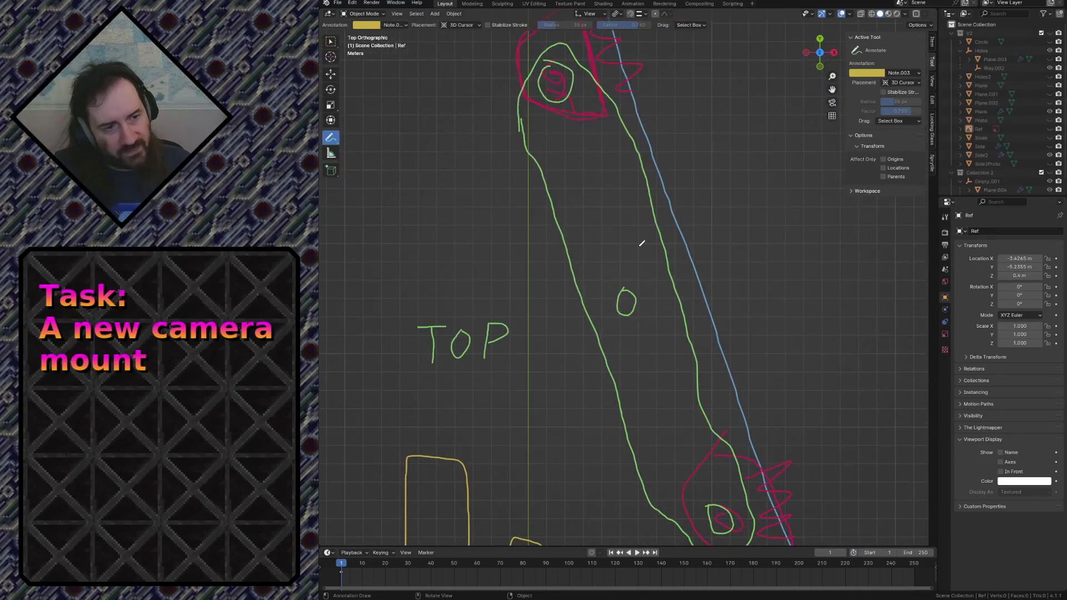
pyautogui.moveTo(628, 233)
pyautogui.mouseDown()
pyautogui.moveTo(683, 261)
pyautogui.moveTo(633, 237)
pyautogui.mouseUp()
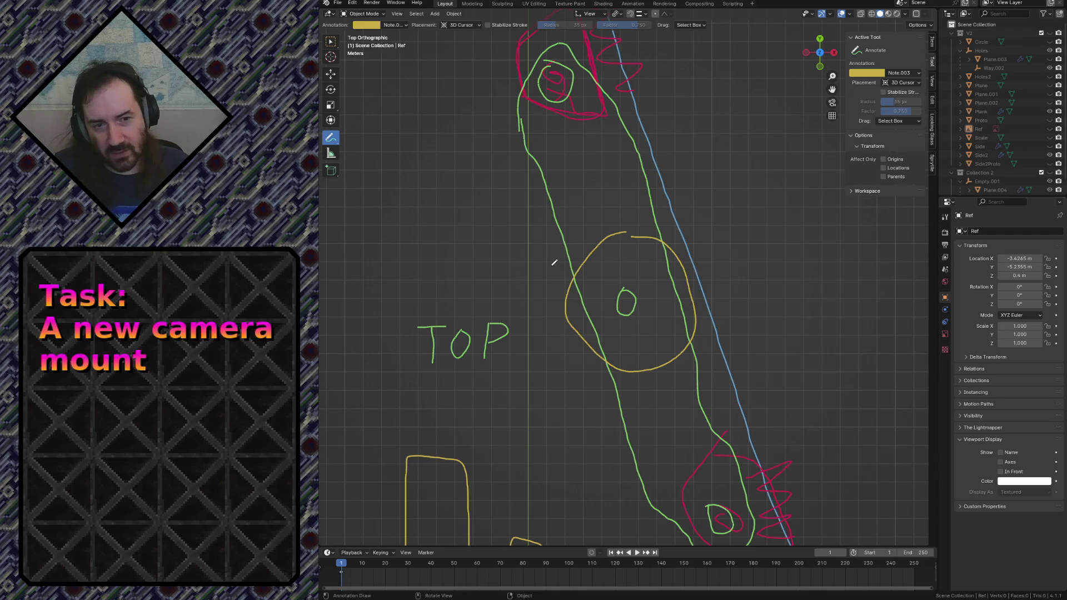
pyautogui.scroll(-2, 553, 261)
pyautogui.scroll(-1, 556, 261)
pyautogui.scroll(-1, 555, 256)
pyautogui.scroll(-1, 559, 268)
pyautogui.keyDown('shift'); pyautogui.moveTo(597, 337); pyautogui.dragTo(627, 261, button='middle'); pyautogui.keyUp('shift')
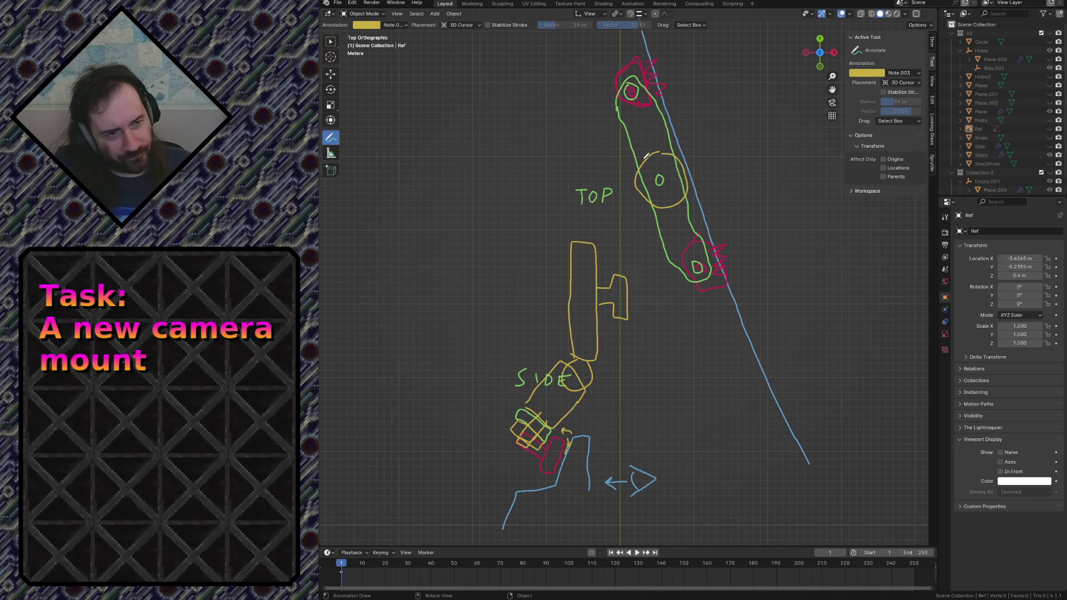
pyautogui.scroll(1, 646, 157)
pyautogui.scroll(1, 634, 193)
pyautogui.scroll(2, 613, 242)
pyautogui.scroll(1, 593, 291)
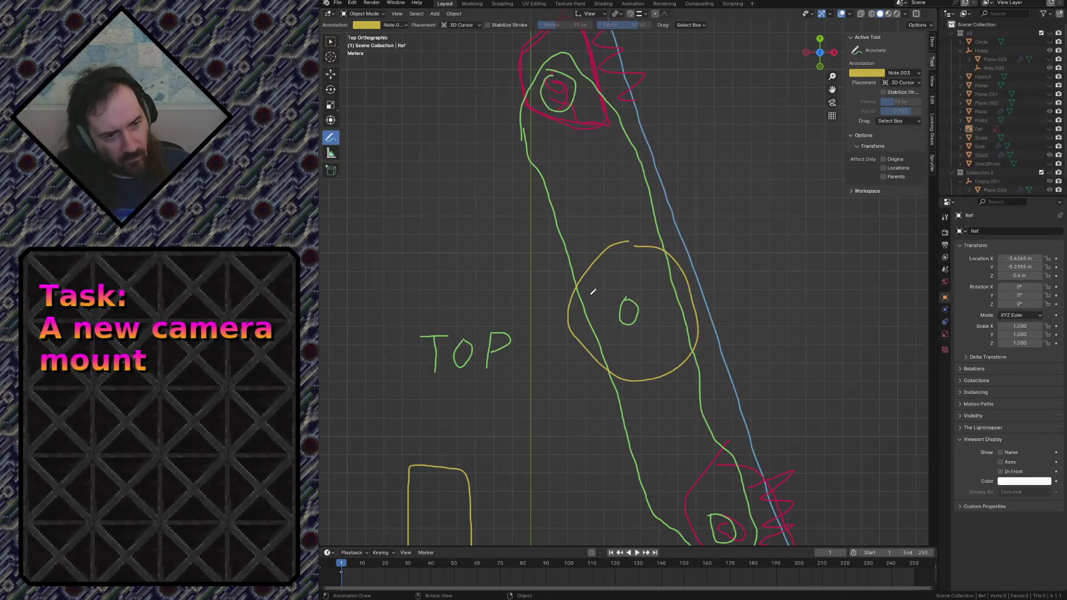
pyautogui.moveTo(574, 299)
pyautogui.mouseDown()
pyautogui.moveTo(542, 396)
pyautogui.moveTo(613, 376)
pyautogui.mouseUp()
pyautogui.hotkey('ctrl', 'z')
pyautogui.moveTo(518, 169)
pyautogui.mouseDown()
pyautogui.moveTo(489, 185)
pyautogui.moveTo(477, 221)
pyautogui.moveTo(558, 252)
pyautogui.moveTo(532, 173)
pyautogui.mouseUp()
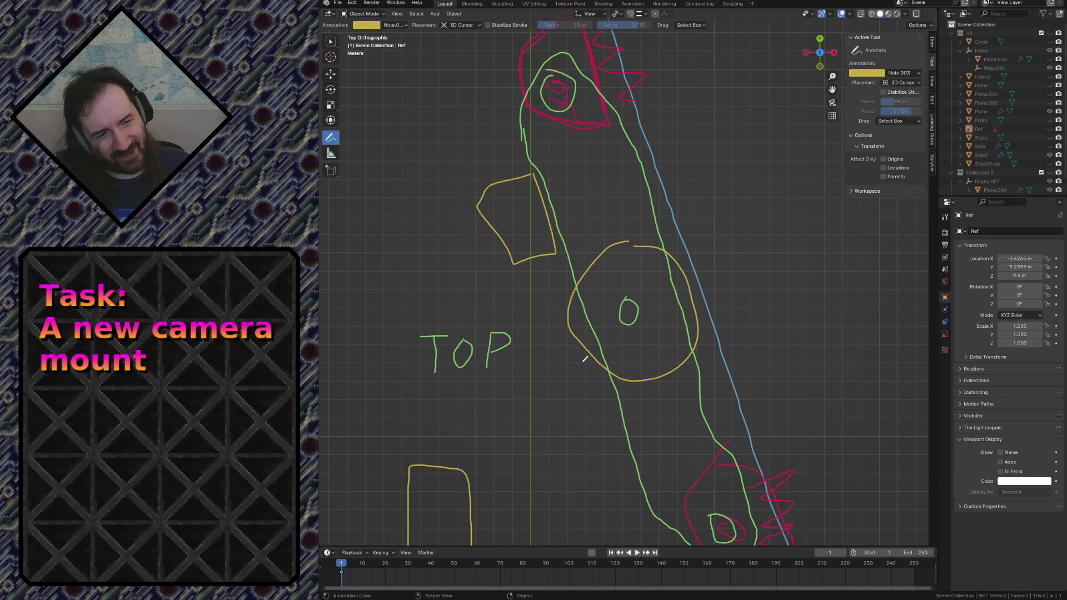
pyautogui.moveTo(605, 409)
pyautogui.mouseDown()
pyautogui.moveTo(588, 477)
pyautogui.moveTo(628, 413)
pyautogui.mouseUp()
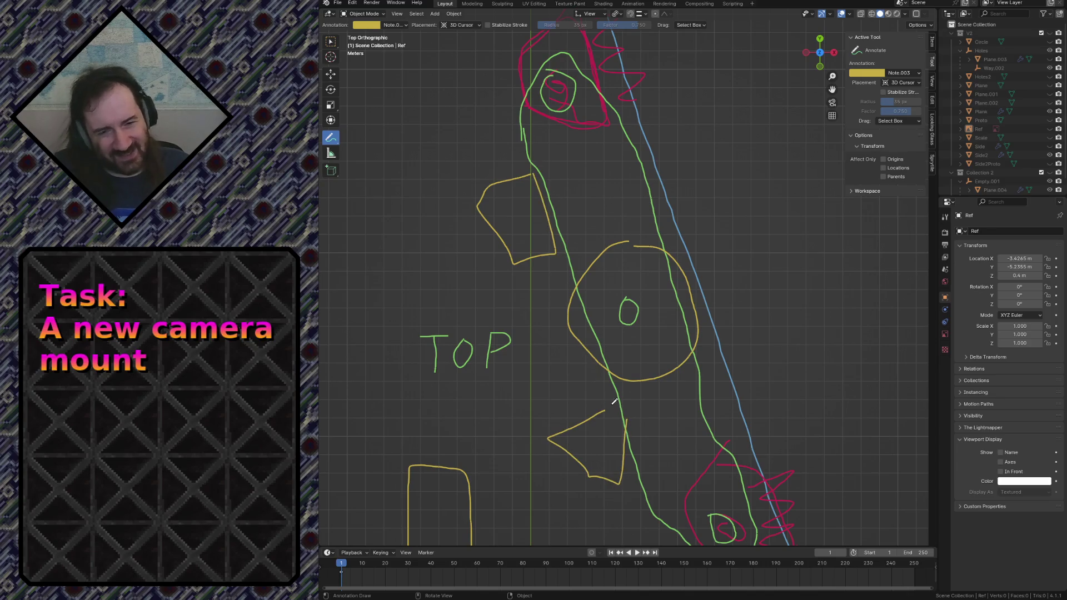
pyautogui.hotkey('ctrl', 'z')
pyautogui.hotkey('ctrl', 'z')
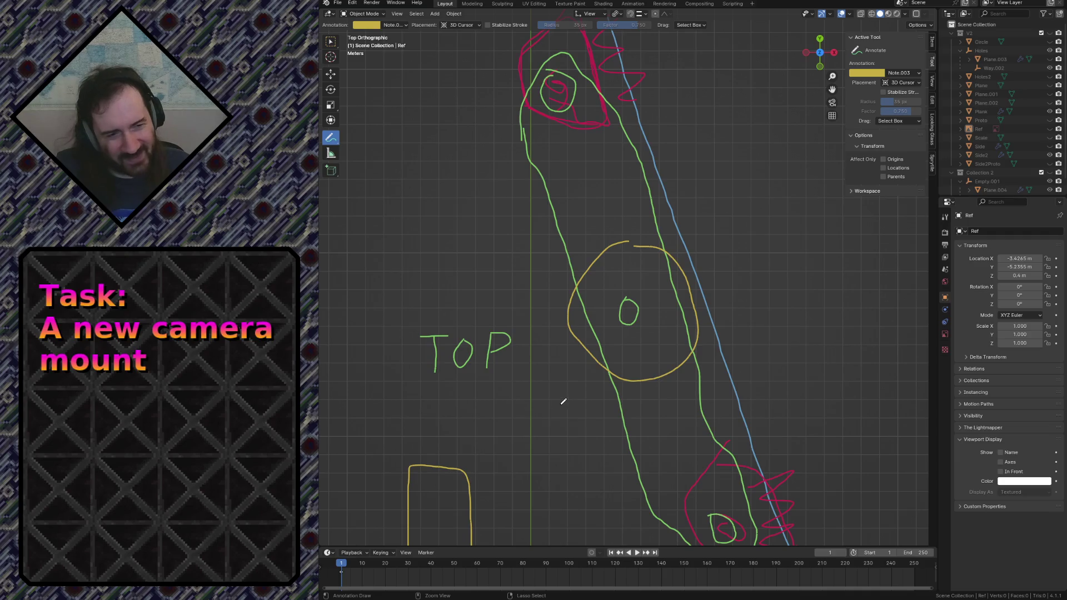
pyautogui.scroll(-2, 562, 402)
pyautogui.keyDown('shift'); pyautogui.moveTo(574, 401); pyautogui.dragTo(568, 373, button='middle'); pyautogui.keyUp('shift')
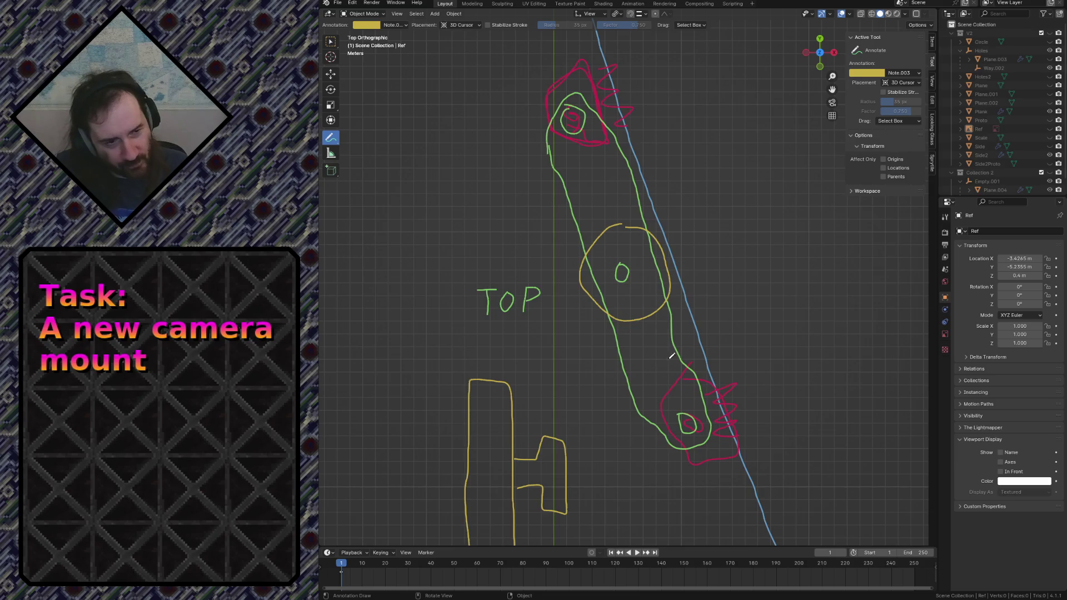
pyautogui.scroll(-4, 669, 356)
# - Pan back to the TOP sketch and bring up the annotation colour swatch and layer list
pyautogui.keyDown('shift'); pyautogui.moveTo(681, 453); pyautogui.dragTo(731, 270, button='middle'); pyautogui.keyUp('shift')
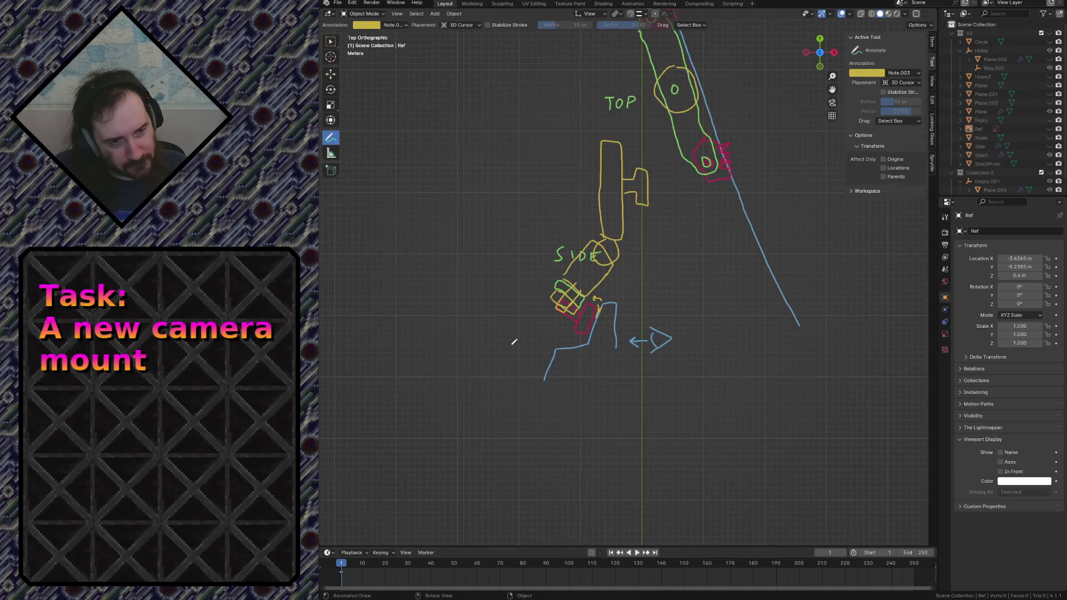
pyautogui.scroll(3, 512, 341)
pyautogui.moveTo(477, 360)
pyautogui.keyDown('shift'); pyautogui.mouseDown(button='middle')
pyautogui.moveTo(543, 317)
pyautogui.moveTo(665, 291)
pyautogui.moveTo(631, 348)
pyautogui.mouseUp(button='middle'); pyautogui.keyUp('shift')
pyautogui.scroll(1, 665, 291)
pyautogui.scroll(2, 675, 291)
pyautogui.moveTo(556, 259)
pyautogui.keyDown('shift'); pyautogui.mouseDown(button='middle')
pyautogui.moveTo(681, 261)
pyautogui.moveTo(692, 309)
pyautogui.moveTo(667, 338)
pyautogui.mouseUp(button='middle'); pyautogui.keyUp('shift')
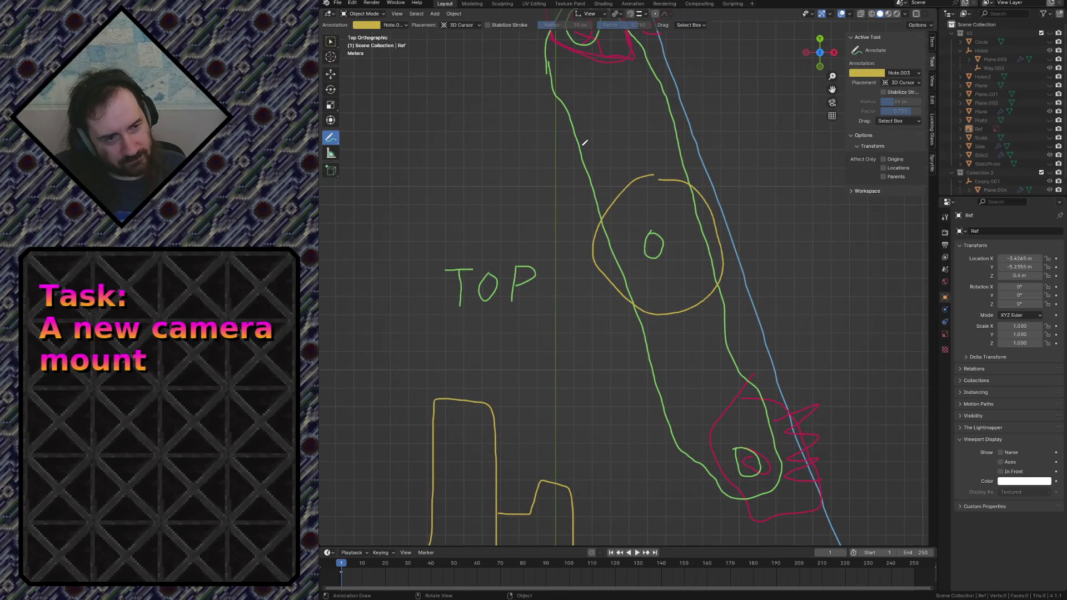
pyautogui.click(878, 74)
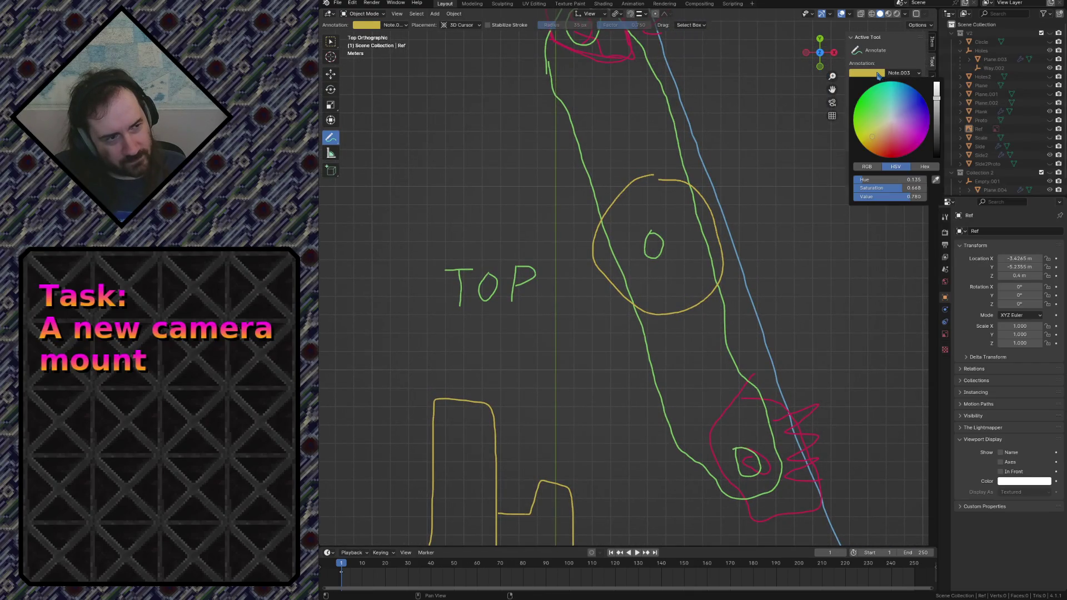
pyautogui.click(900, 75)
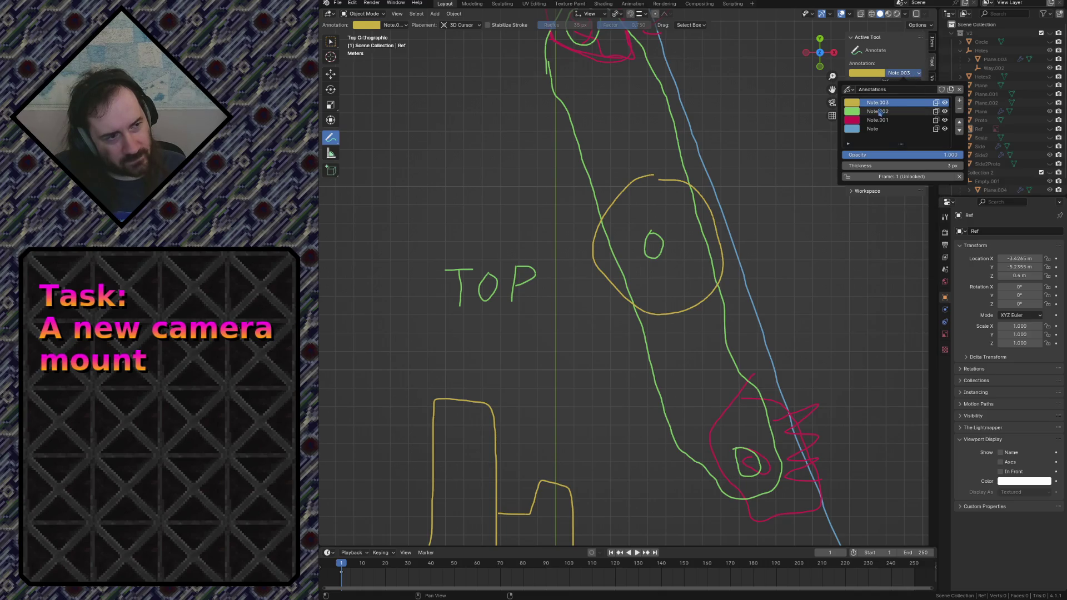
# - Make the green Note.002 layer active, draw green cross-bars across the TOP arm, then undo them
pyautogui.click(896, 111)
pyautogui.moveTo(581, 139); pyautogui.dragTo(666, 107)
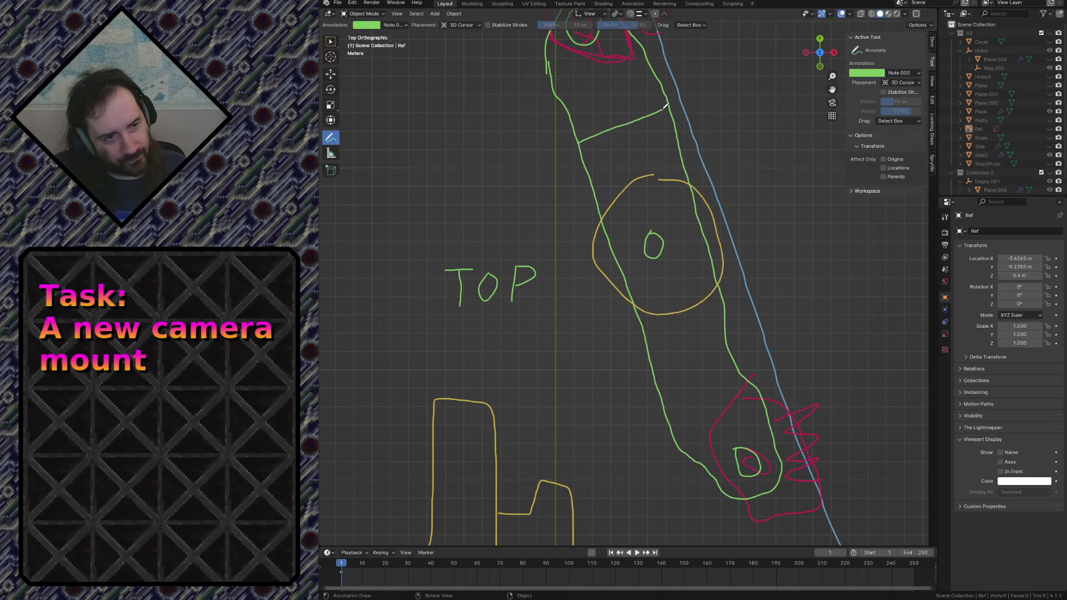
pyautogui.moveTo(588, 168); pyautogui.dragTo(667, 146)
pyautogui.moveTo(647, 331); pyautogui.dragTo(723, 311)
pyautogui.moveTo(652, 364); pyautogui.dragTo(734, 340)
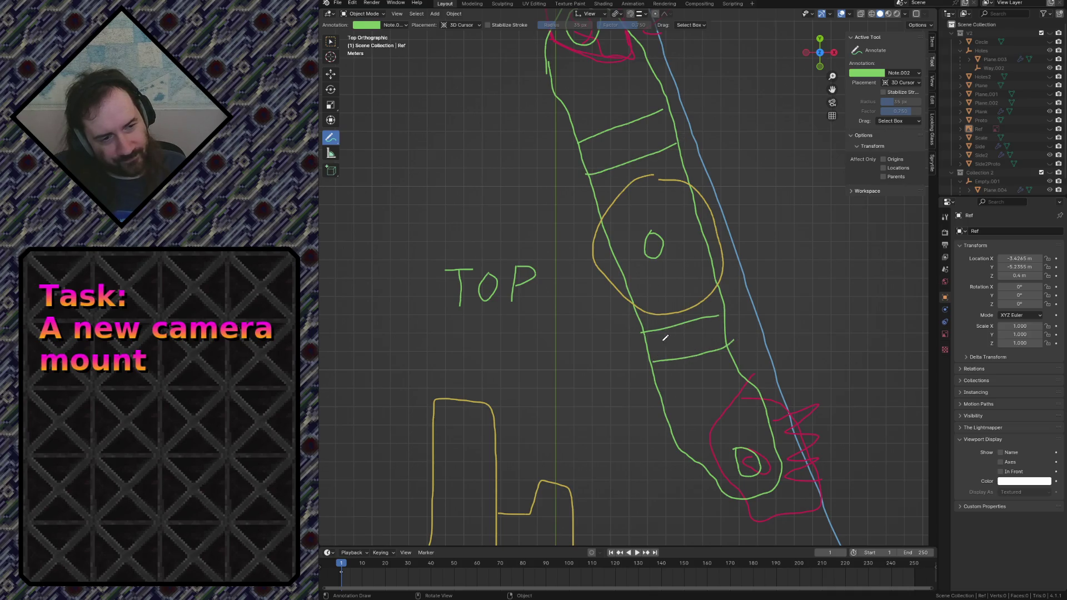
pyautogui.moveTo(641, 369)
pyautogui.mouseDown()
pyautogui.moveTo(614, 375)
pyautogui.moveTo(663, 400)
pyautogui.mouseUp()
pyautogui.moveTo(581, 179); pyautogui.dragTo(594, 210)
pyautogui.hotkey('ctrl', 'z')
pyautogui.hotkey('ctrl', 'z')
pyautogui.hotkey('ctrl', 'z')
pyautogui.hotkey('ctrl', 'z')
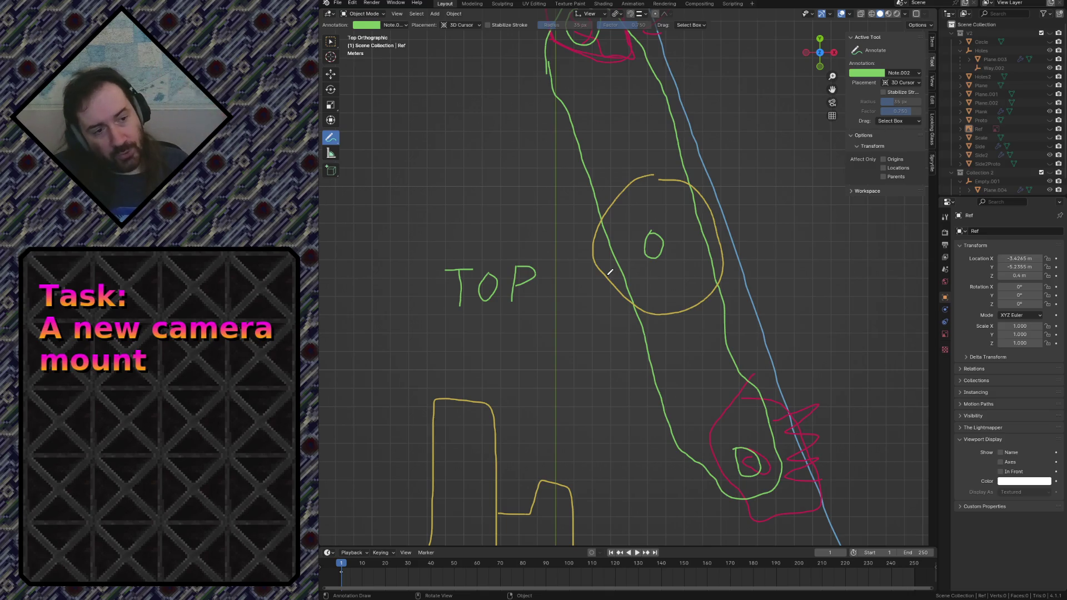
# - Draw a green curve running down beside the TOP sketch's arm
pyautogui.moveTo(576, 148)
pyautogui.mouseDown()
pyautogui.moveTo(564, 170)
pyautogui.moveTo(653, 387)
pyautogui.mouseUp()
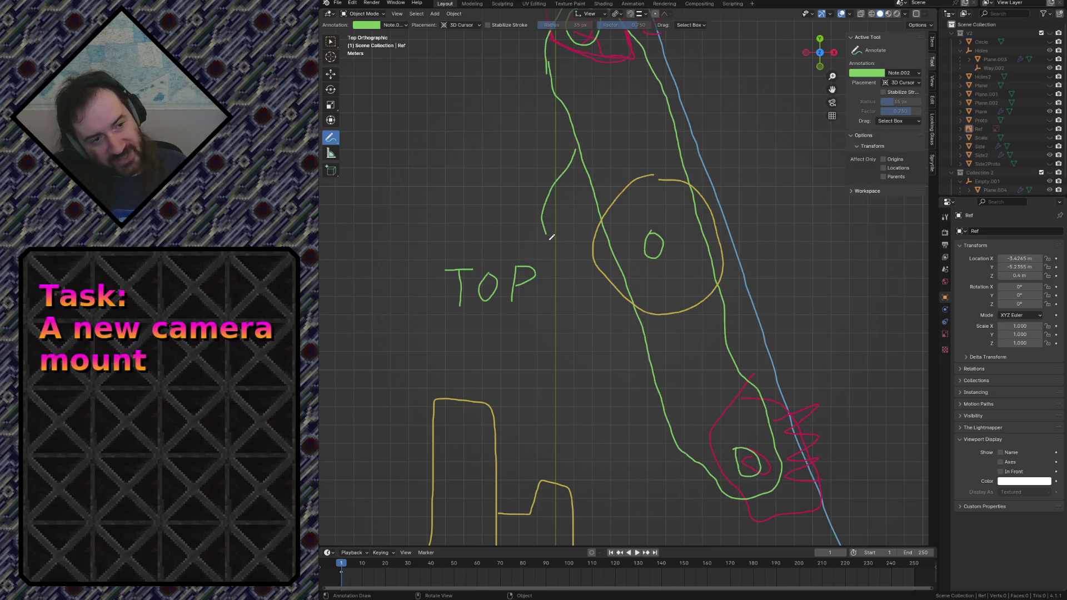
pyautogui.moveTo(624, 431)
pyautogui.keyDown('shift'); pyautogui.mouseDown(button='middle')
pyautogui.moveTo(687, 333)
pyautogui.moveTo(577, 277)
pyautogui.mouseUp(button='middle'); pyautogui.keyUp('shift')
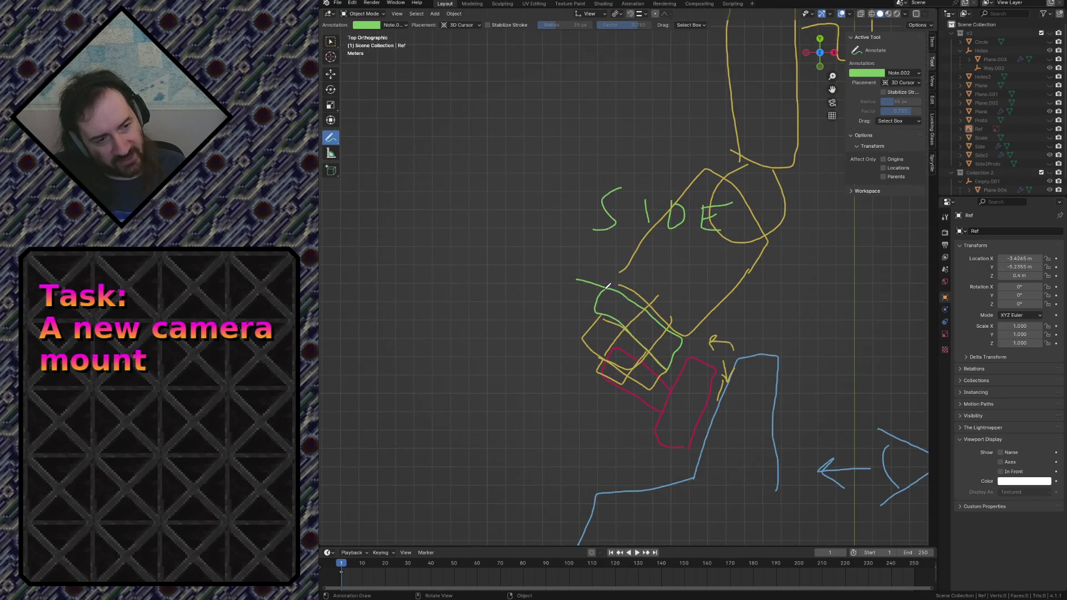
pyautogui.moveTo(606, 284)
pyautogui.mouseDown()
pyautogui.moveTo(515, 294)
pyautogui.moveTo(593, 309)
pyautogui.moveTo(558, 315)
pyautogui.moveTo(597, 306)
pyautogui.mouseUp()
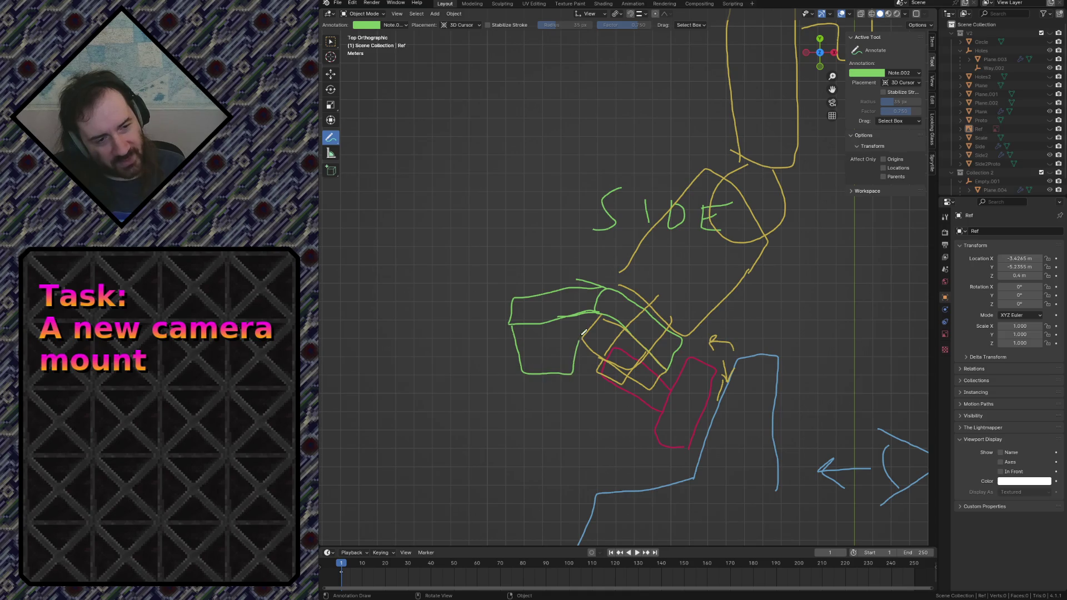
pyautogui.moveTo(536, 347)
pyautogui.mouseDown()
pyautogui.moveTo(578, 428)
pyautogui.moveTo(528, 344)
pyautogui.mouseUp()
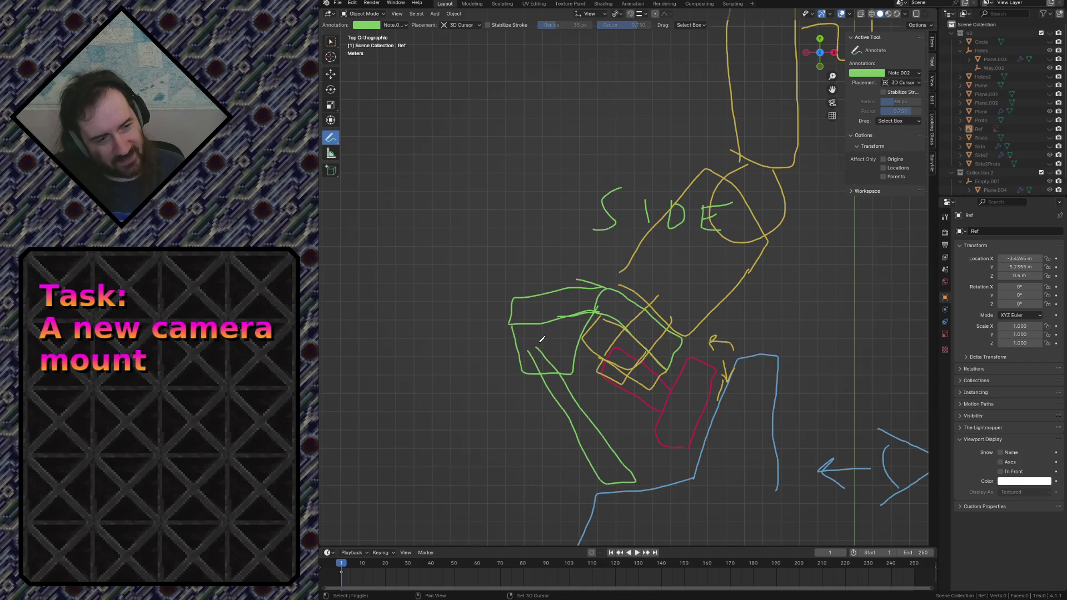
pyautogui.scroll(-2, 542, 256)
pyautogui.scroll(-3, 613, 197)
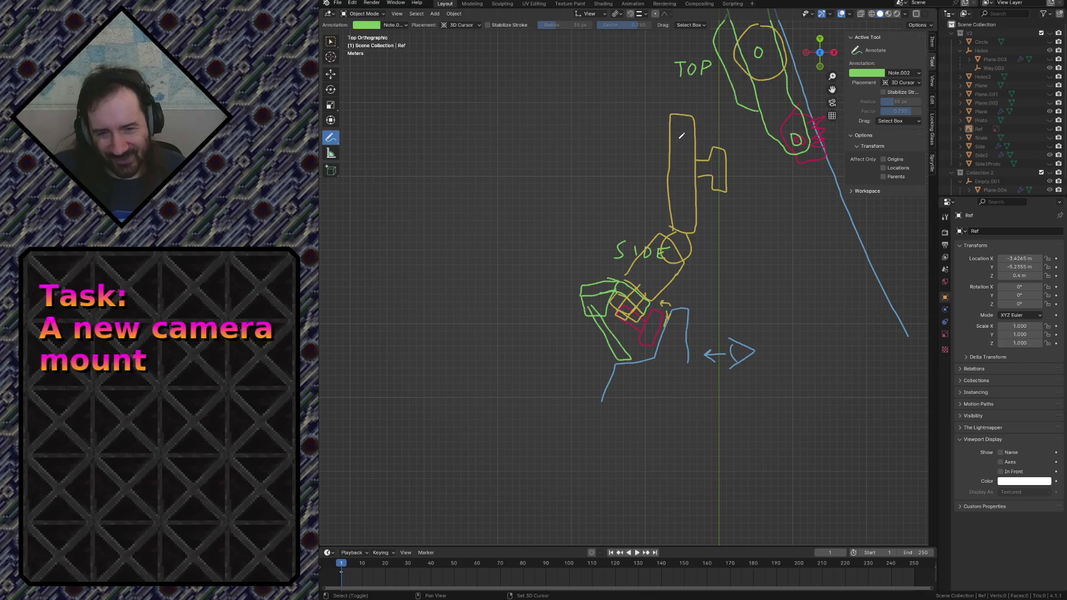
pyautogui.keyDown('shift'); pyautogui.moveTo(709, 160); pyautogui.dragTo(637, 244, button='middle'); pyautogui.keyUp('shift')
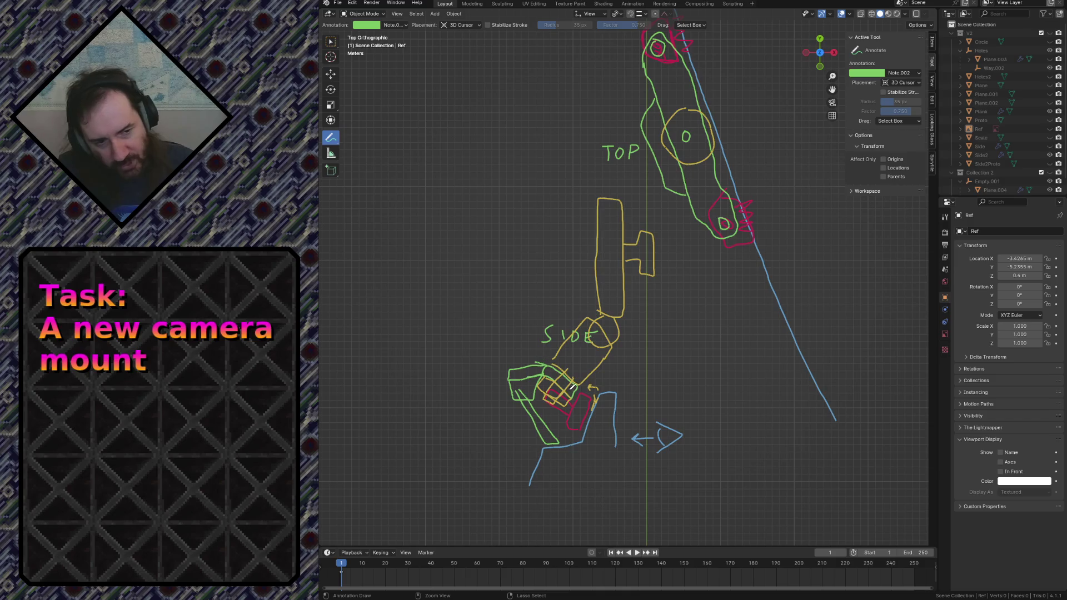
# - Erase the green strokes around the side-view clamp, leaving the yellow and red shapes
pyautogui.keyDown('ctrl'); pyautogui.moveTo(538, 437); pyautogui.dragTo(525, 367); pyautogui.keyUp('ctrl')
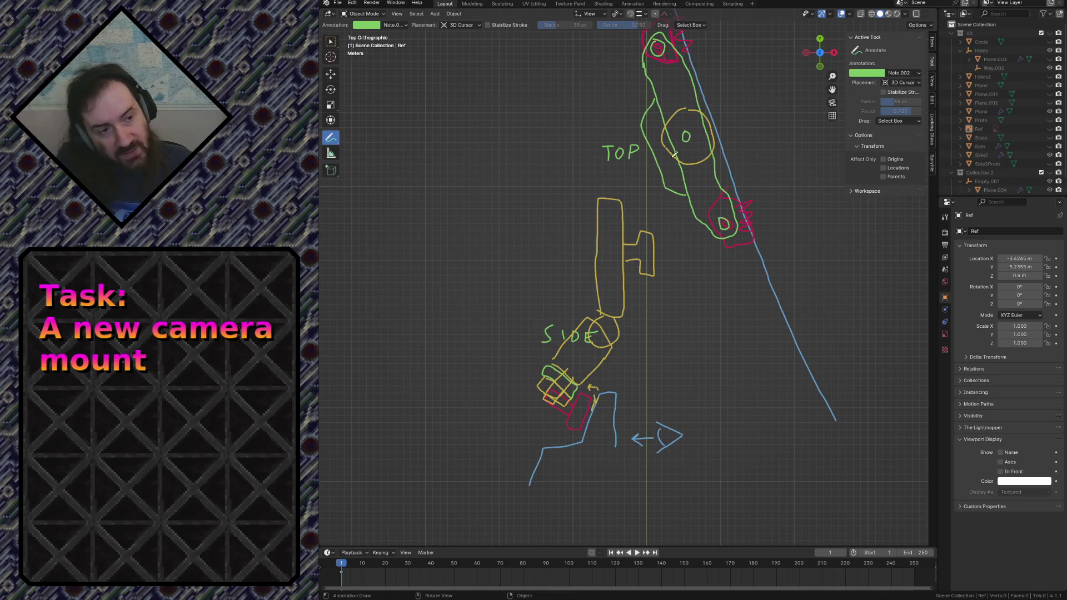
pyautogui.moveTo(675, 154)
pyautogui.keyDown('shift'); pyautogui.mouseDown(button='middle')
pyautogui.moveTo(644, 230)
pyautogui.moveTo(638, 202)
pyautogui.mouseUp(button='middle'); pyautogui.keyUp('shift')
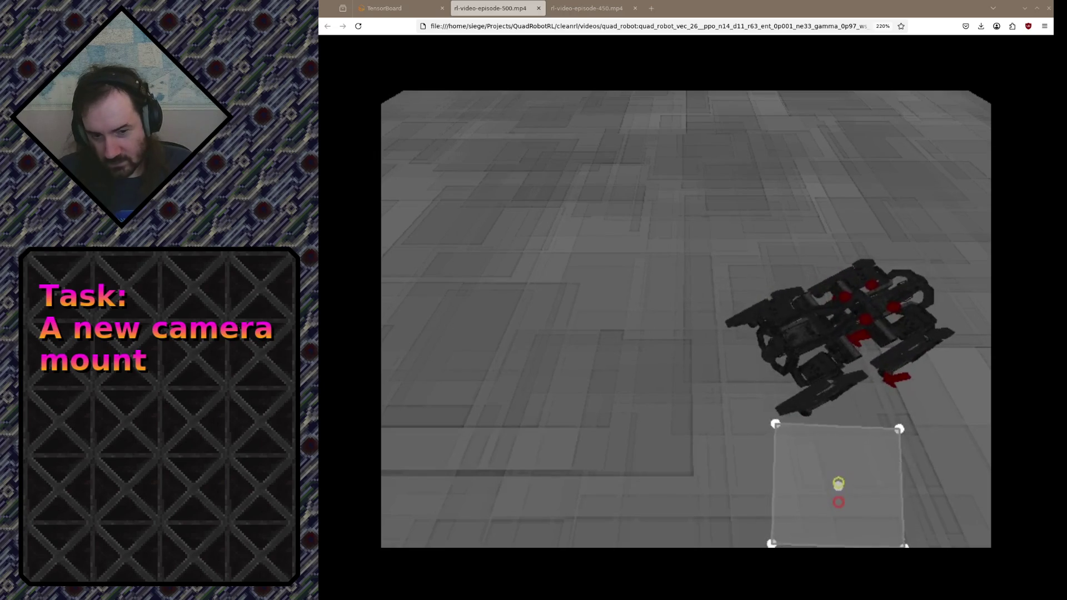
# - Switch to Firefox and run a Google search for the Alienware AW3225QF monitor in a new tab
pyautogui.hotkey('alt', 'Tab')
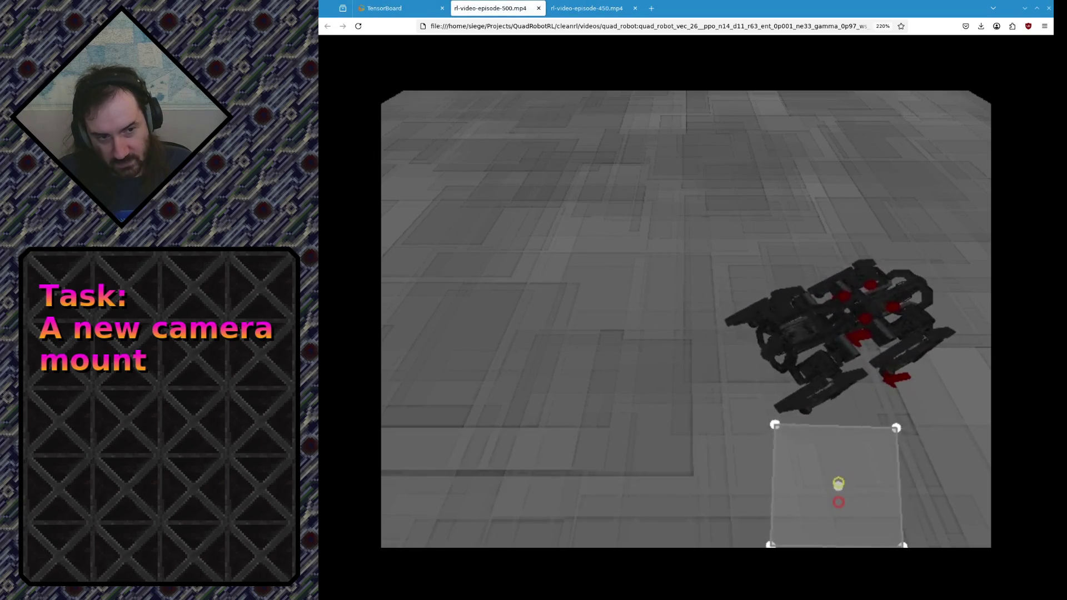
pyautogui.click(653, 9)
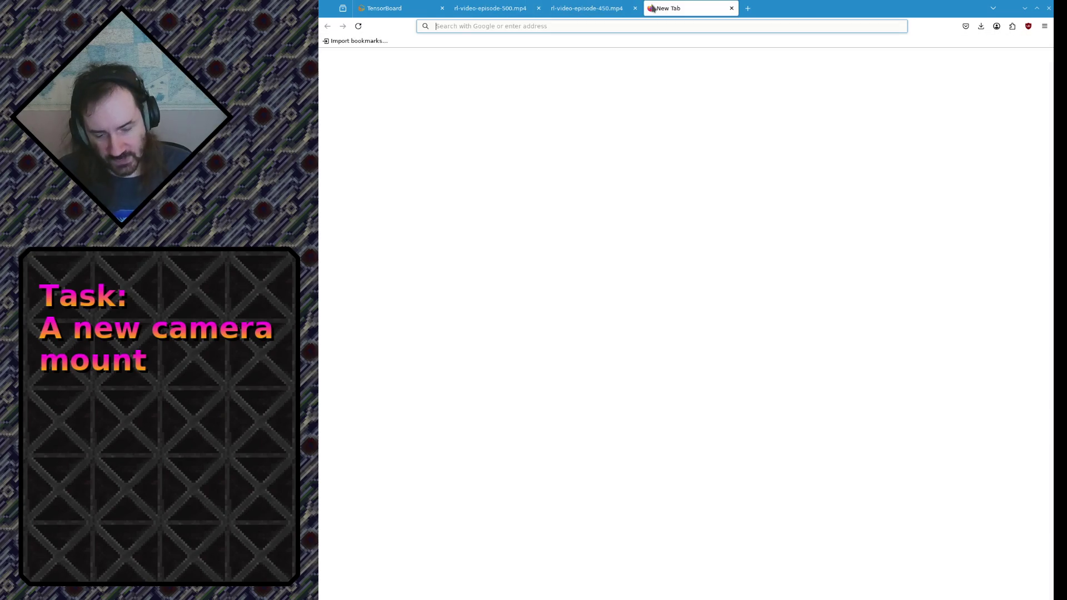
pyautogui.write('alienware')
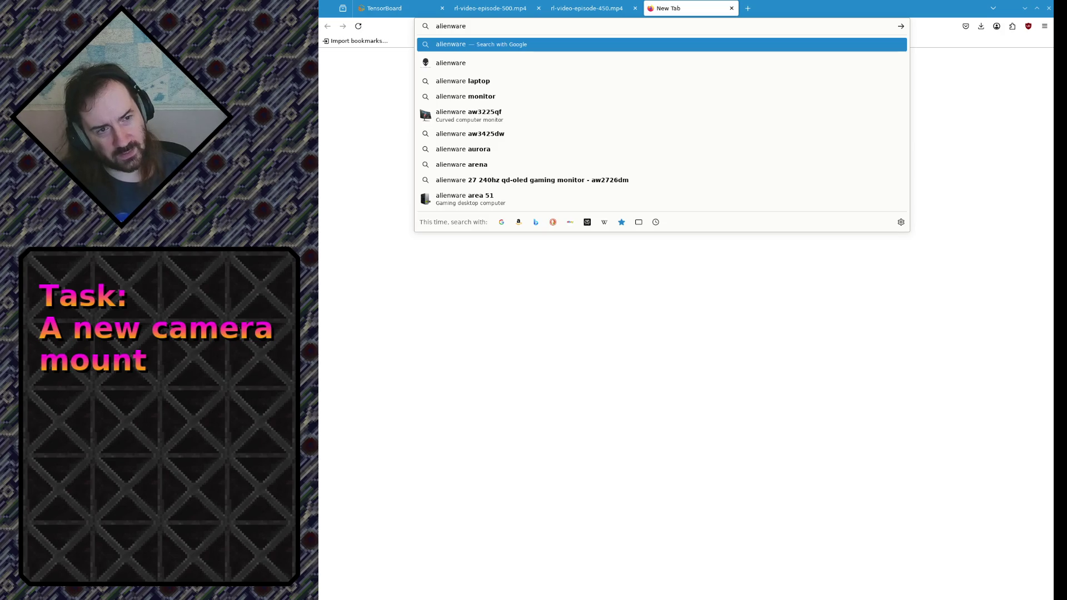
pyautogui.press('Down')
pyautogui.press('Down')
pyautogui.press('Return')
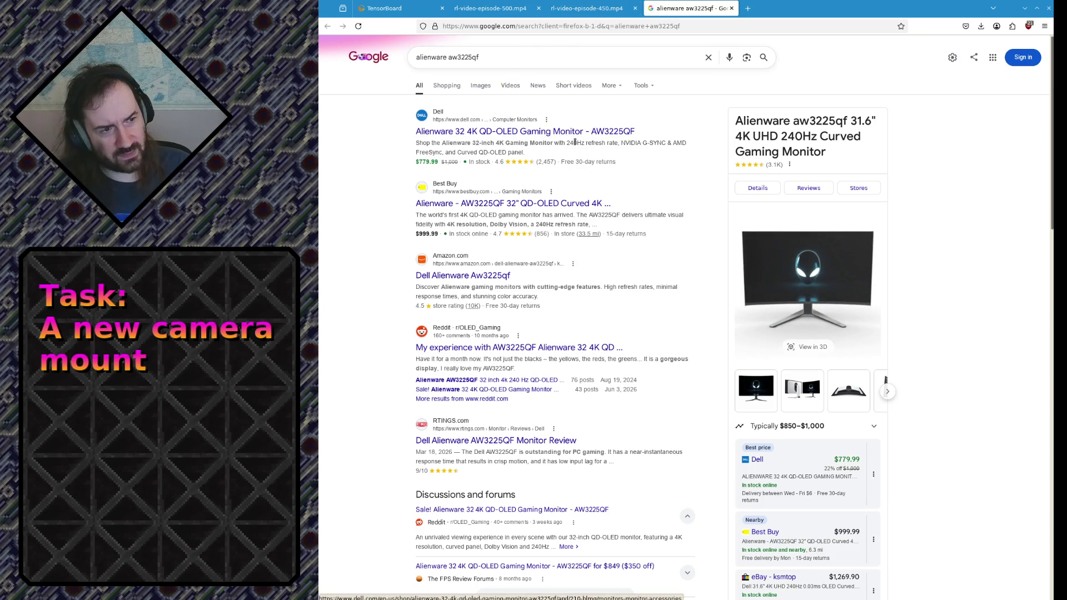
# - Highlight the AW3225QF model name in the result, then mark the whole search query for replacement
pyautogui.moveTo(638, 133); pyautogui.dragTo(589, 134)
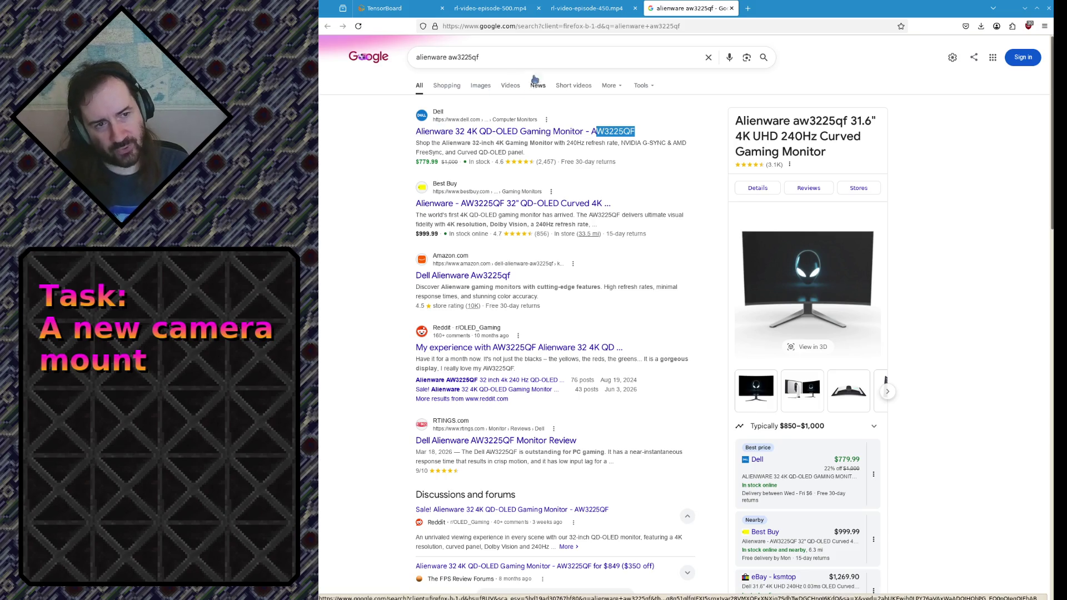
pyautogui.click(527, 60)
pyautogui.hotkey('ctrl', 'a')
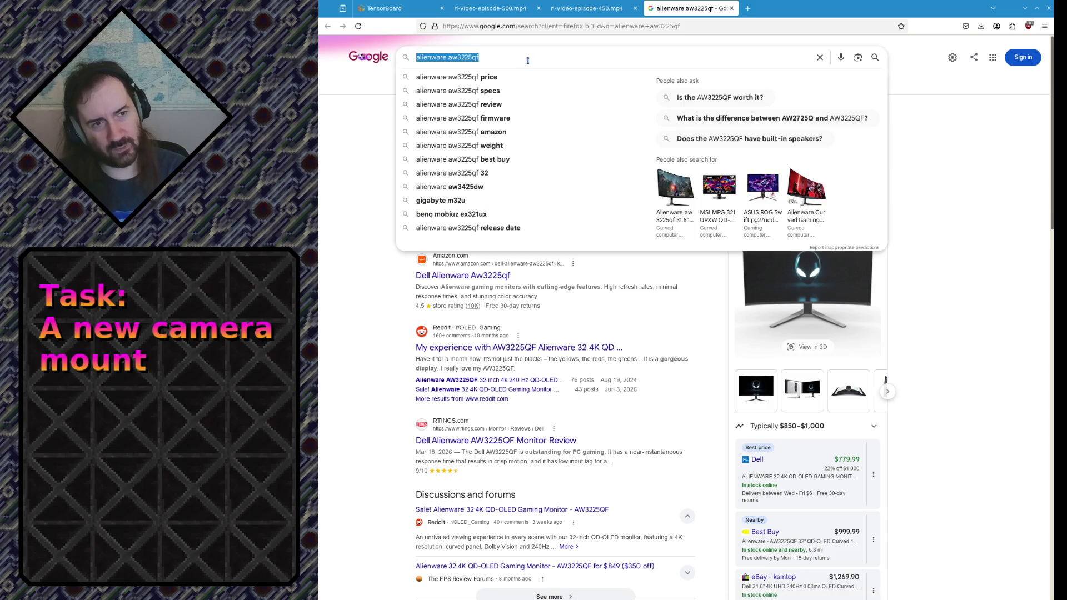
pyautogui.write('alienw')
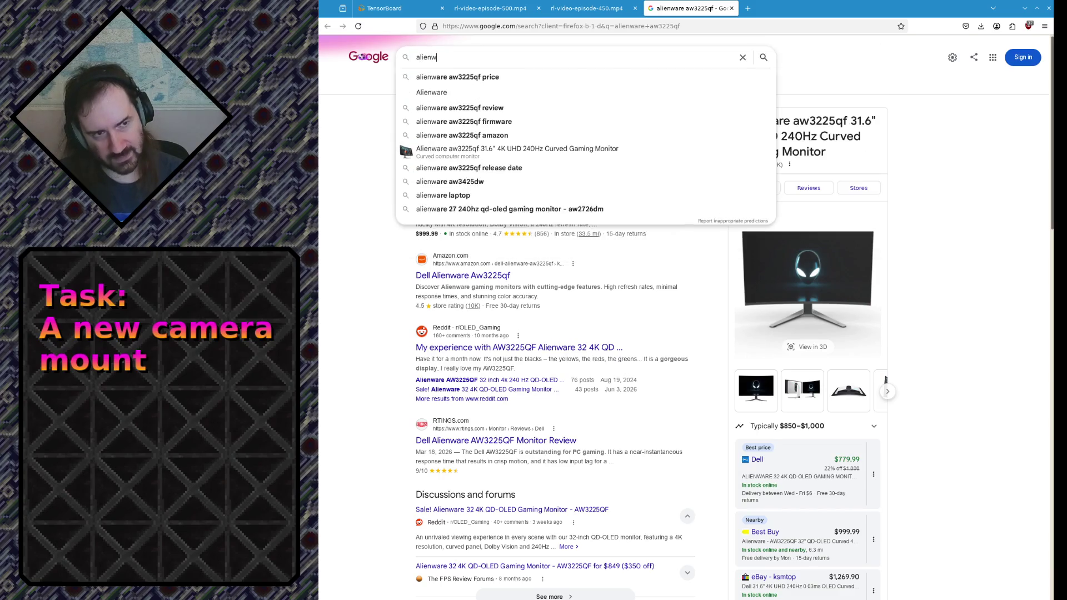
pyautogui.write('are 34 monito')
# - Search for alienware 34 qd-oled, then for its 3d model, and open the CGTrader monitor listing
pyautogui.press('BackSpace')
pyautogui.press('BackSpace')
pyautogui.press('BackSpace')
pyautogui.write('qd-oled')
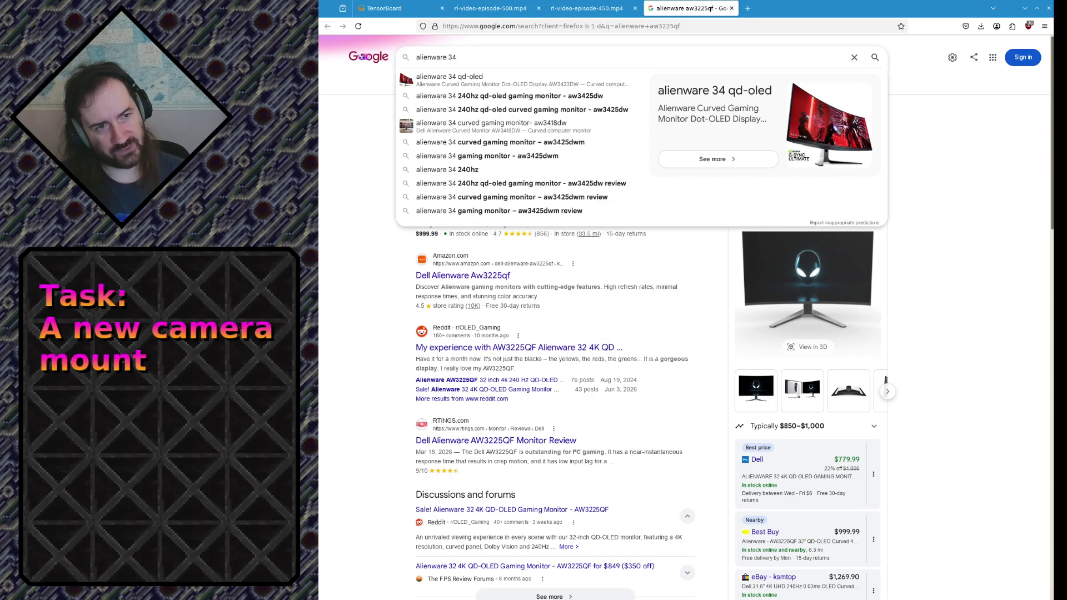
pyautogui.press('Return')
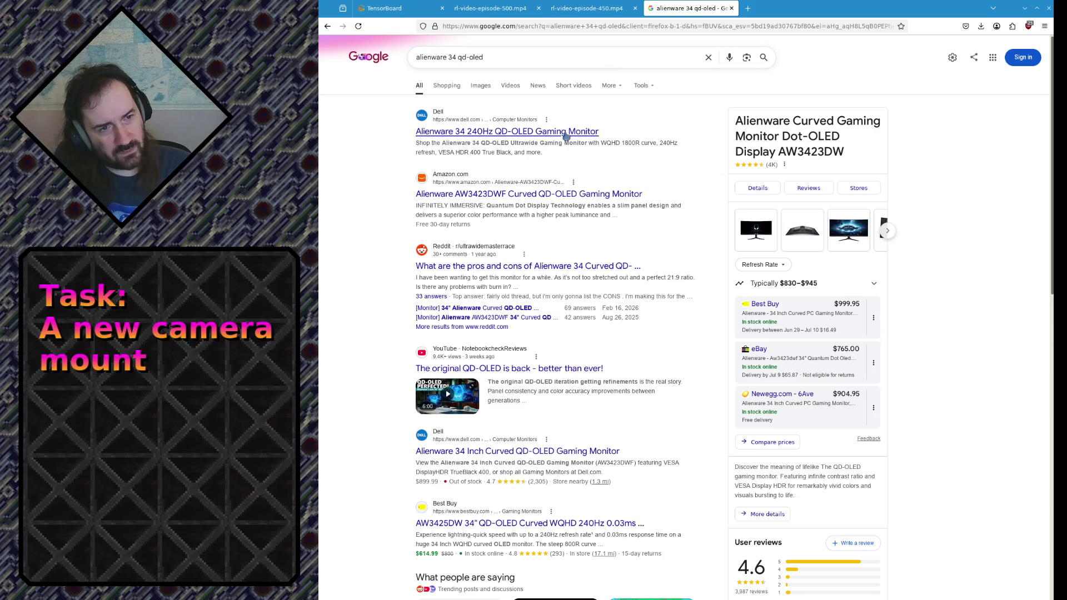
pyautogui.click(509, 58)
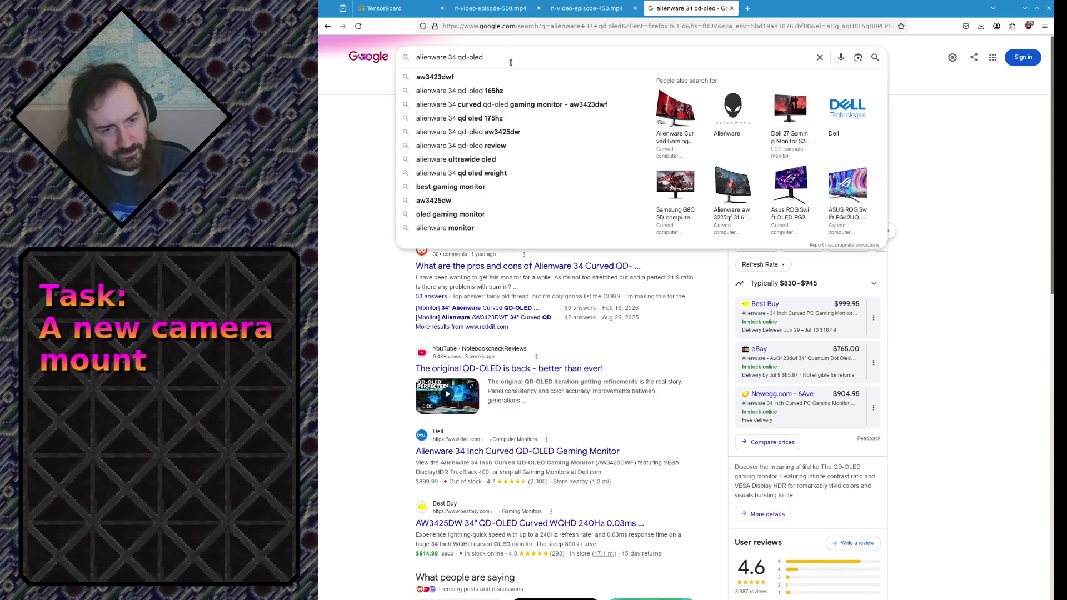
pyautogui.write('3d model')
pyautogui.press('Return')
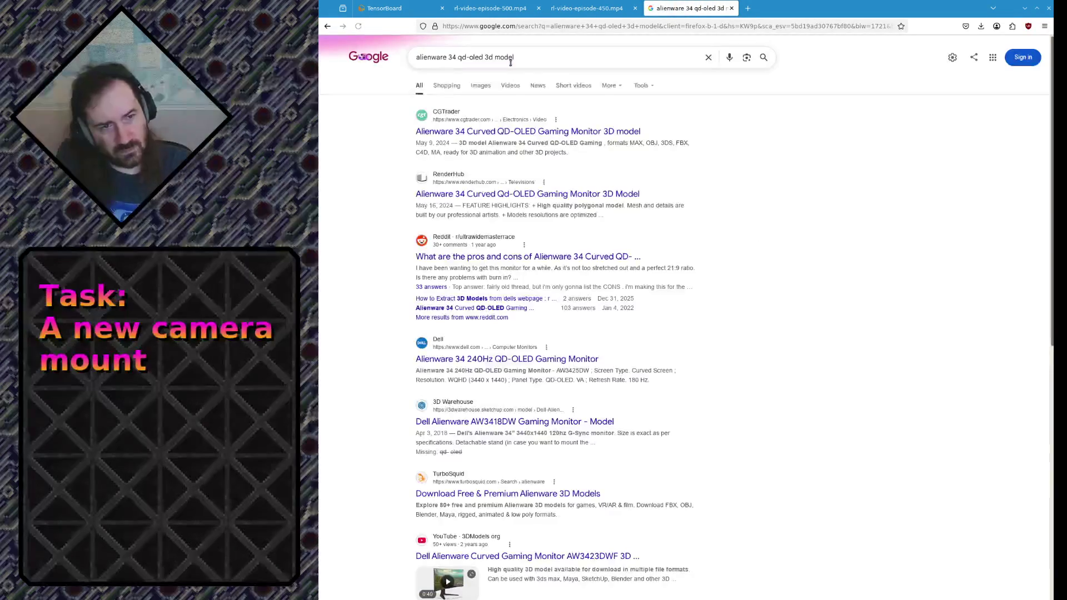
pyautogui.click(505, 132)
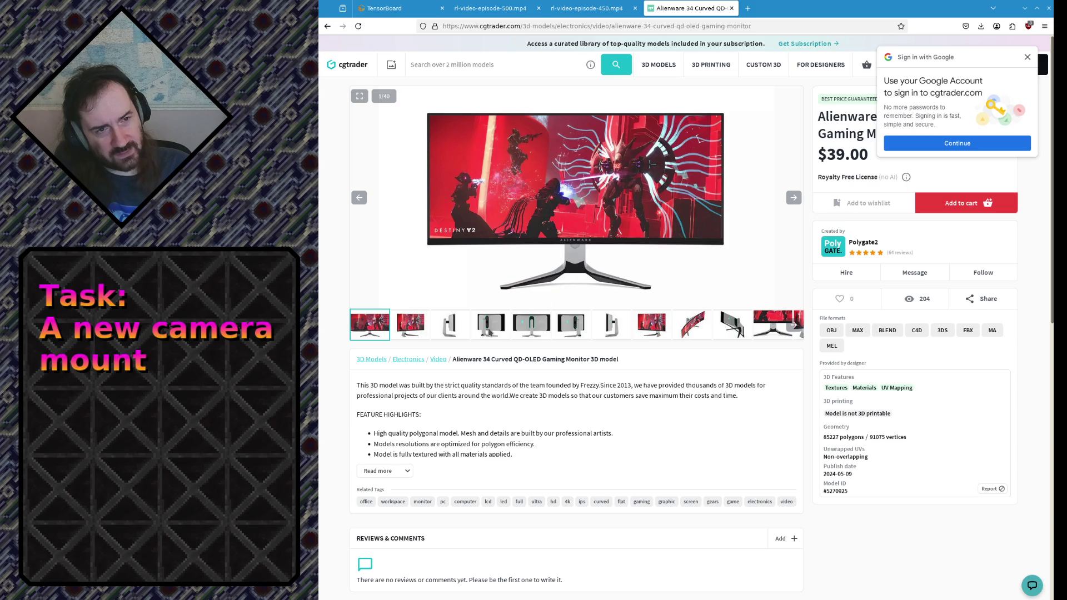
# - Step through the CGTrader gallery's rear and front monitor views and return to the first image
pyautogui.click(490, 325)
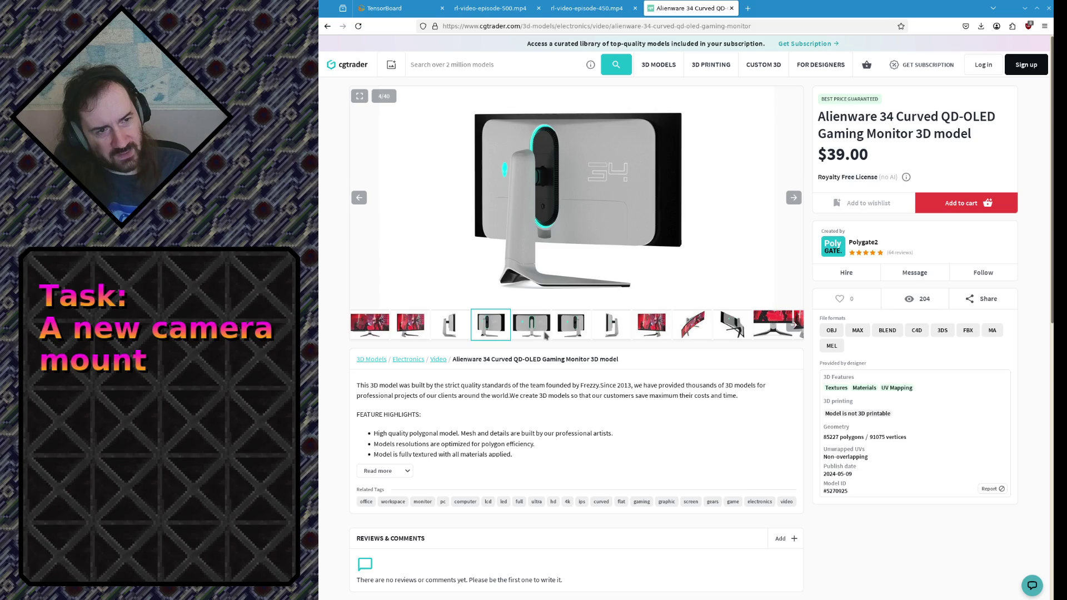
pyautogui.click(546, 334)
pyautogui.click(577, 333)
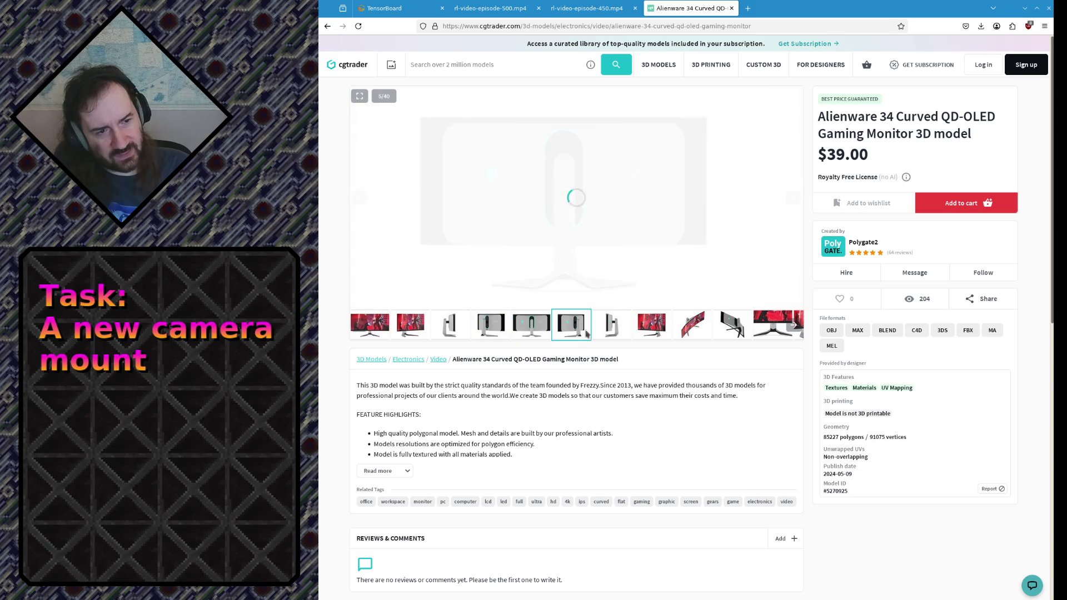
pyautogui.click(652, 330)
pyautogui.click(692, 329)
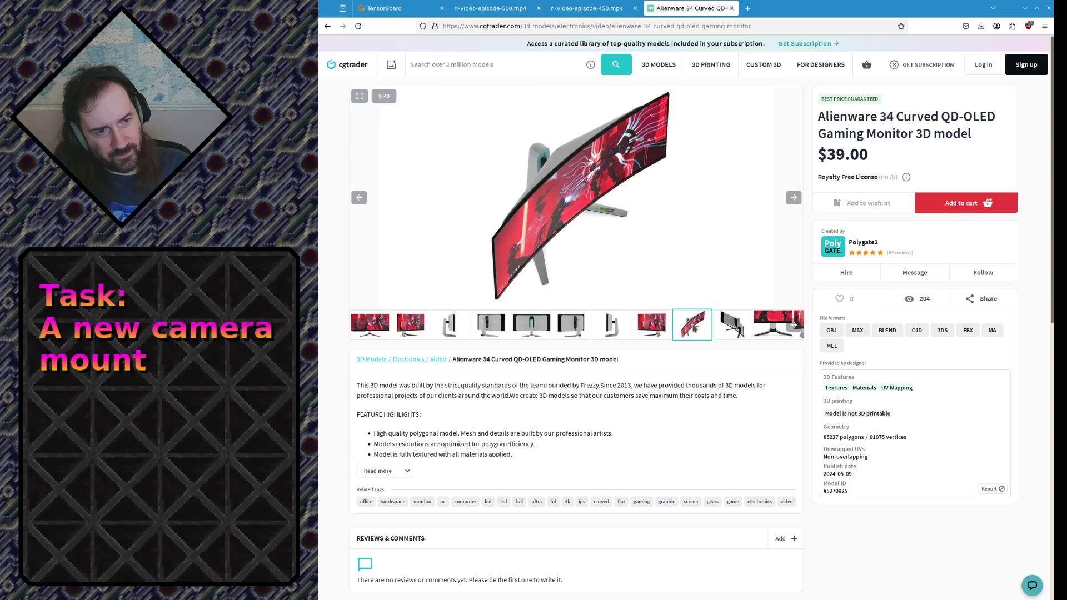
pyautogui.click(796, 326)
pyautogui.click(797, 327)
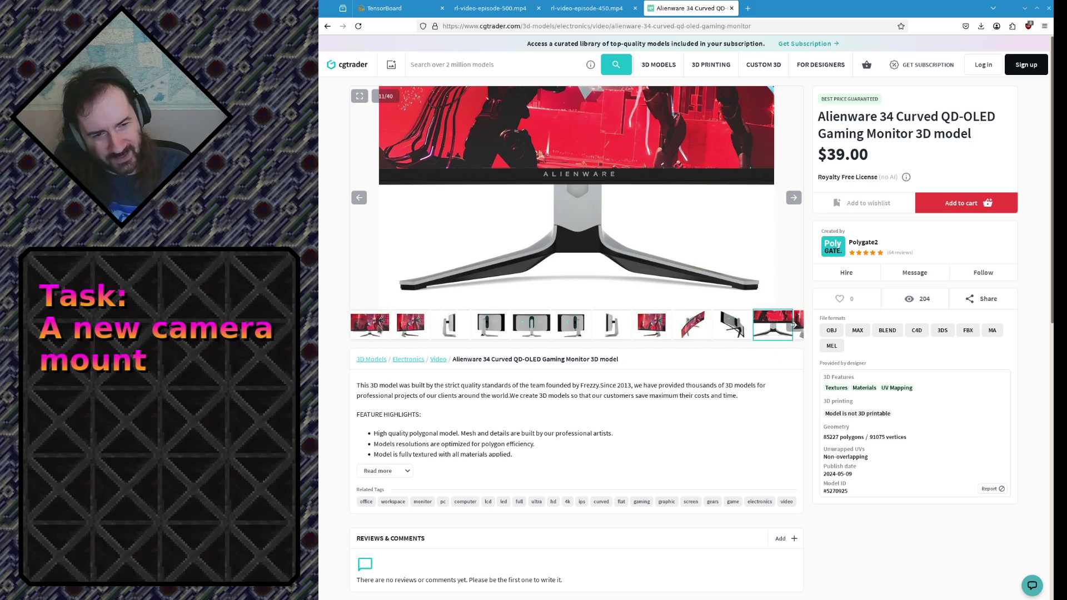
pyautogui.click(369, 324)
pyautogui.scroll(-3, 424, 351)
pyautogui.scroll(3, 432, 356)
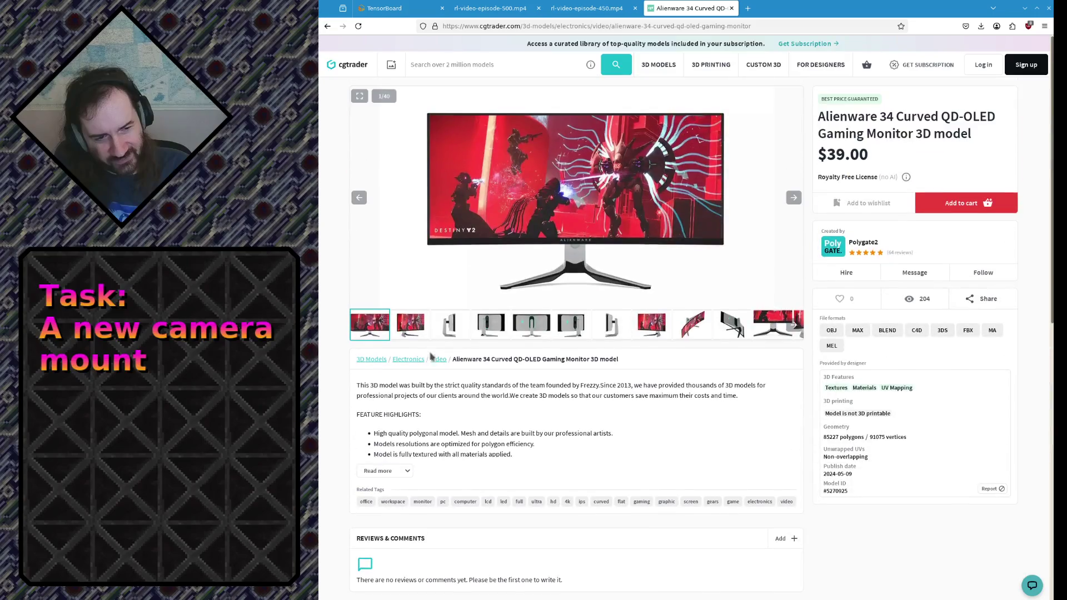
# - Advance to the close-up and wireframe previews, ending on the angled wireframe, and highlight the $39.00 price
pyautogui.click(699, 330)
pyautogui.click(733, 325)
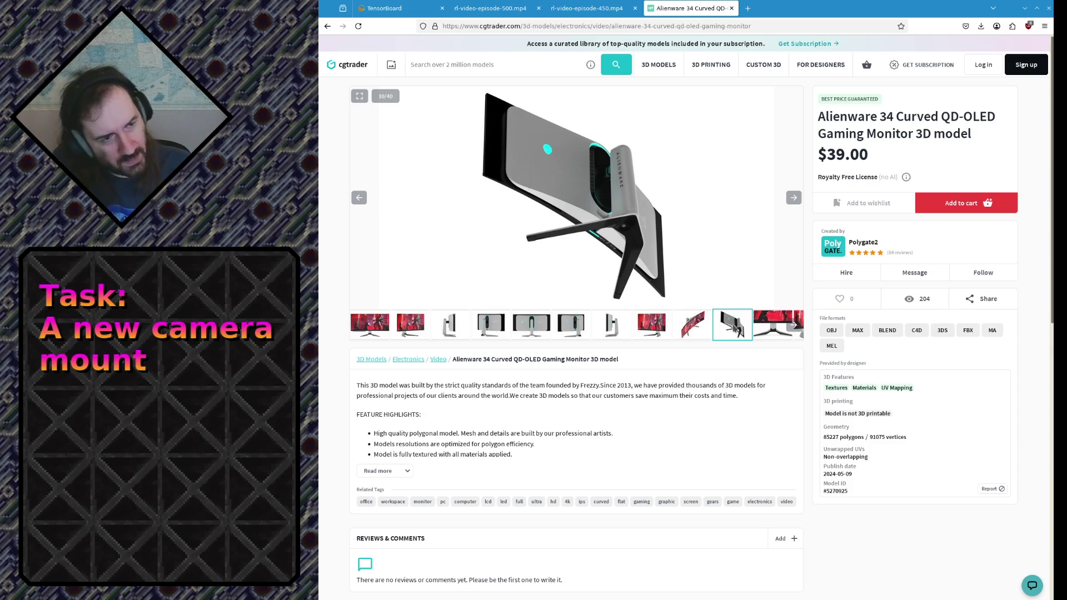
pyautogui.click(774, 325)
pyautogui.click(798, 330)
pyautogui.click(572, 325)
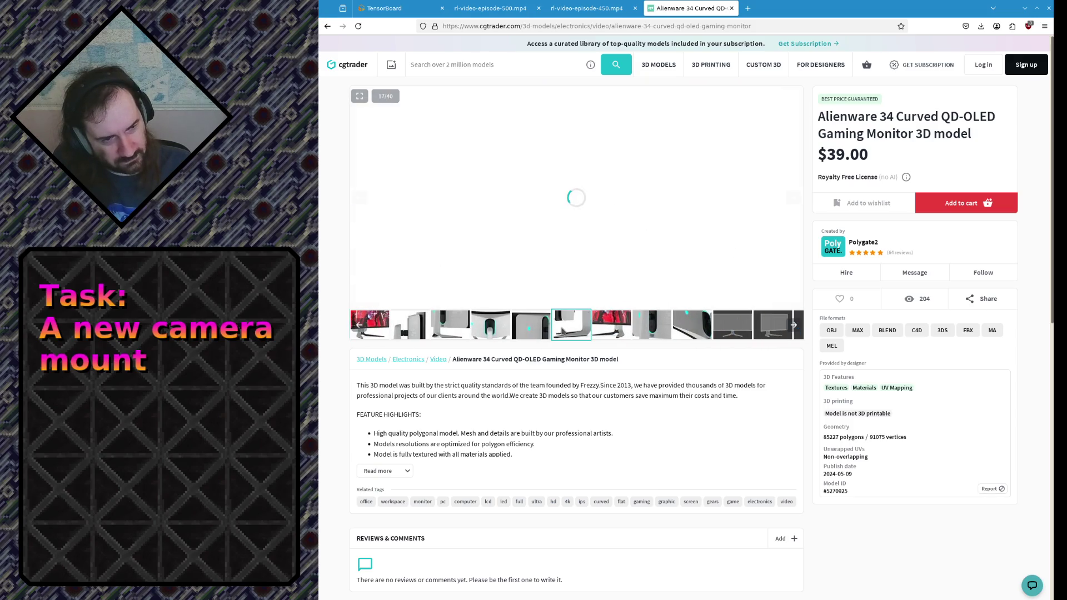
pyautogui.click(612, 325)
pyautogui.click(652, 325)
pyautogui.click(703, 330)
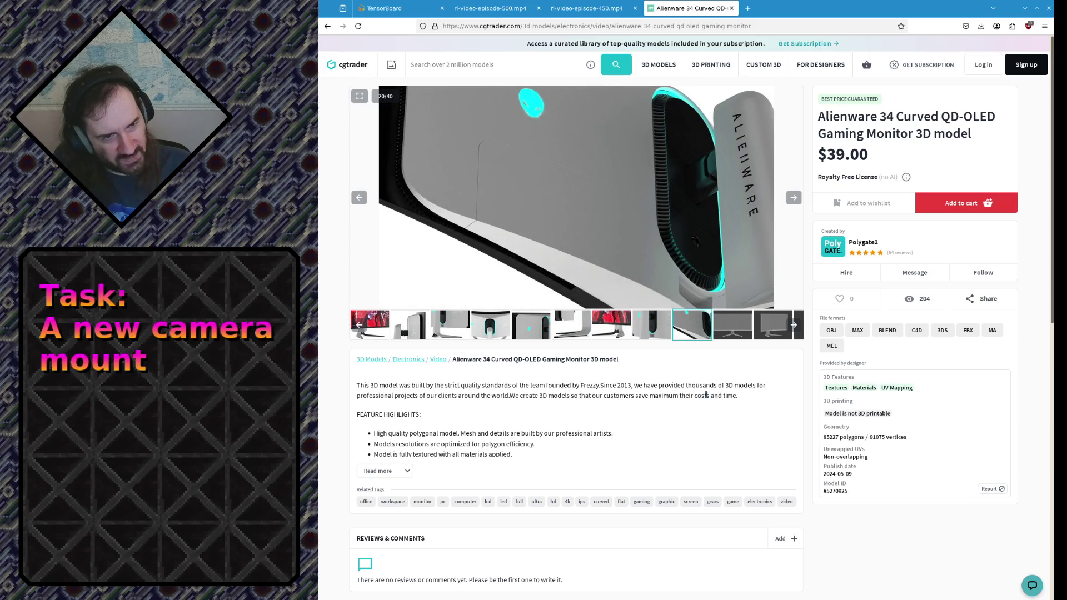
pyautogui.click(748, 335)
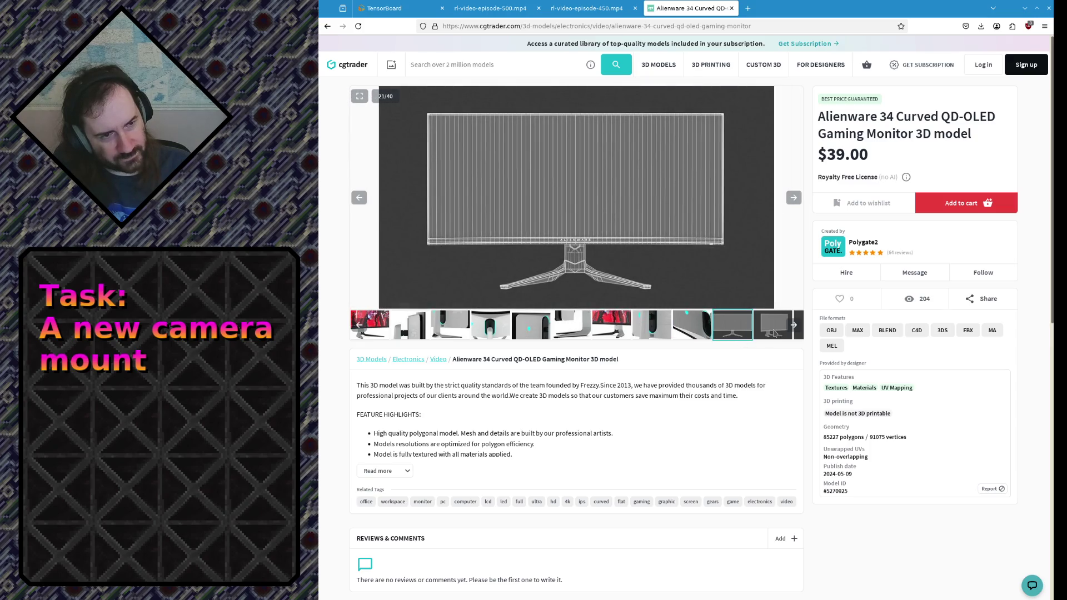
pyautogui.click(774, 333)
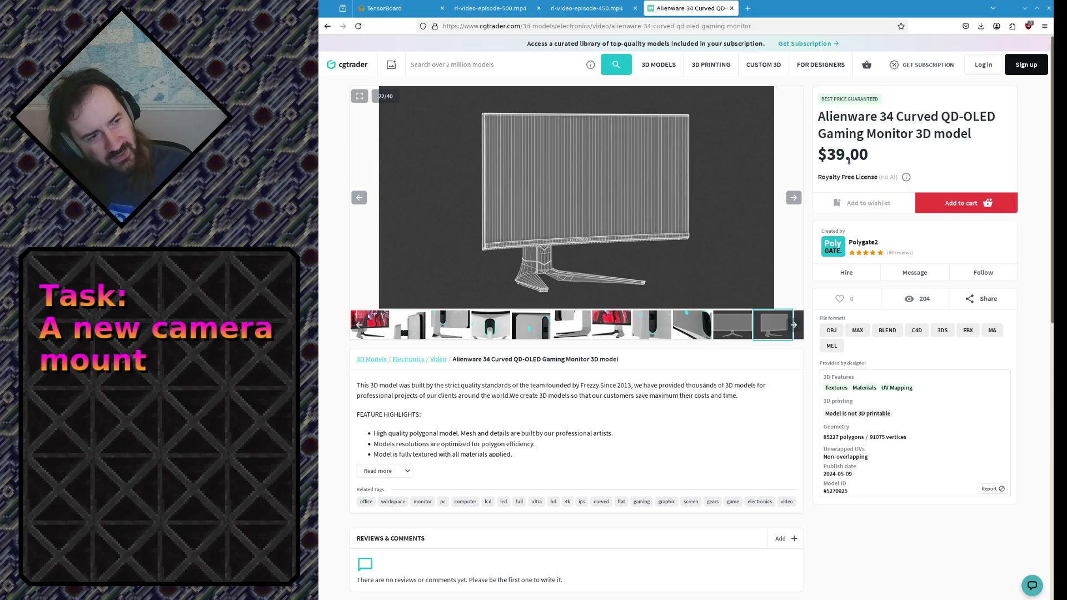
pyautogui.tripleClick(849, 161)
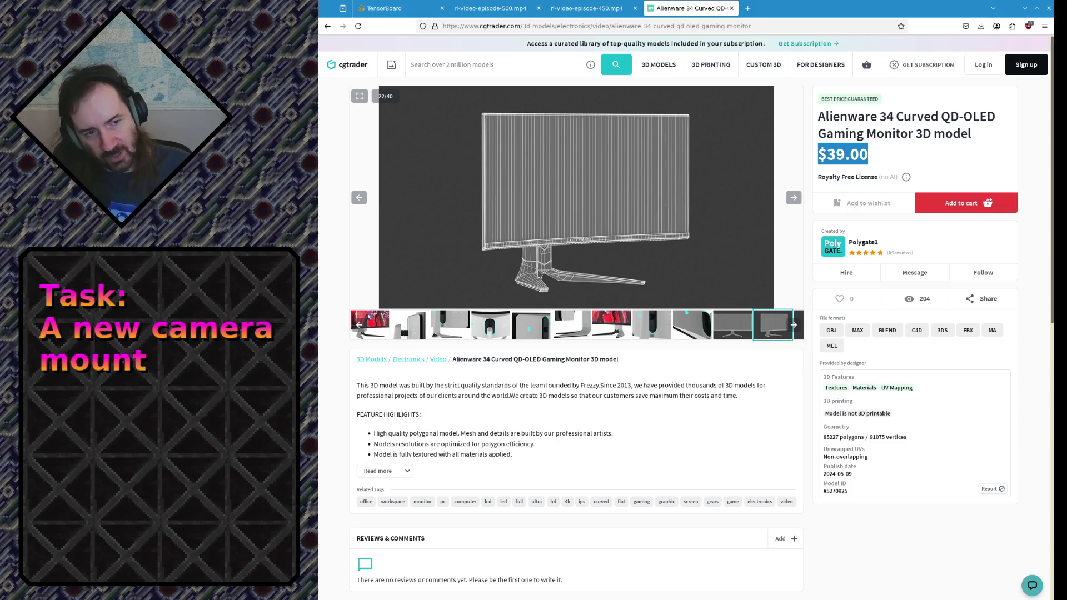
# - Browse the CGTrader gallery through the back-view and stand previews, then return to the first product photos
pyautogui.click(450, 325)
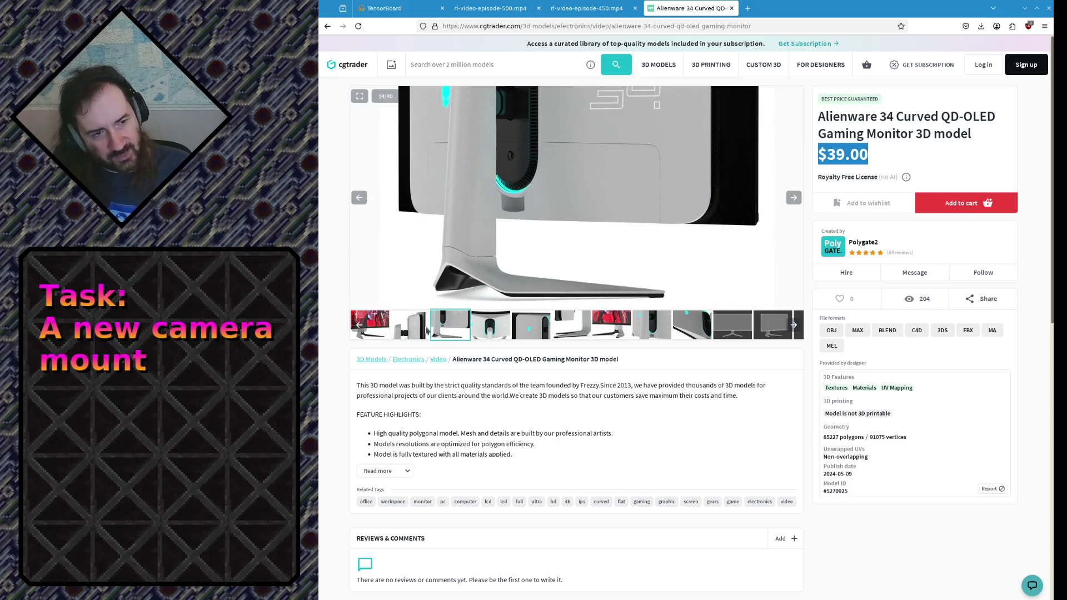
pyautogui.click(491, 325)
pyautogui.click(532, 337)
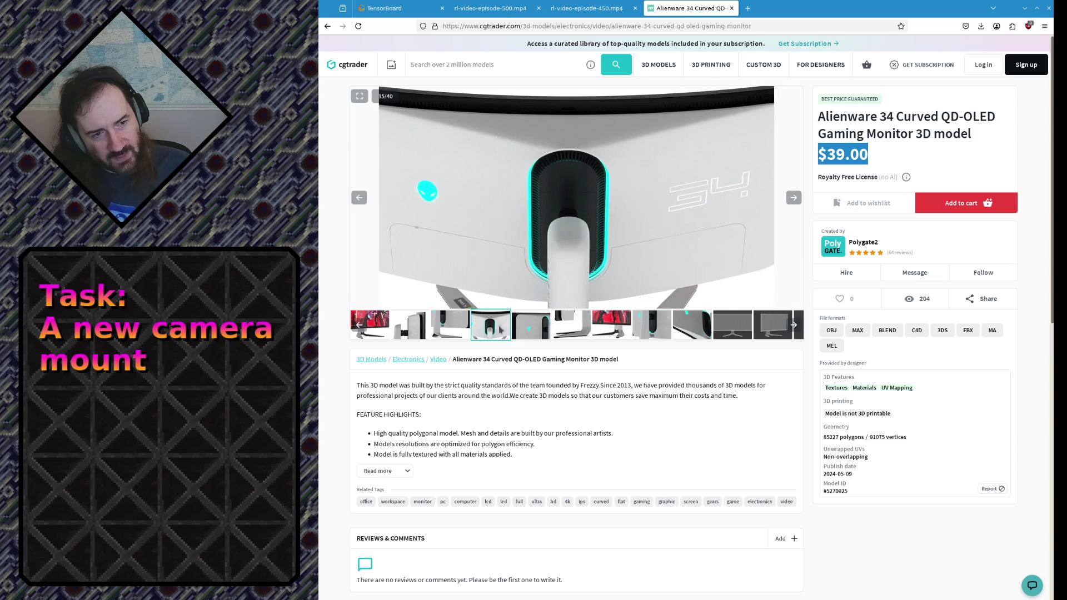
pyautogui.click(581, 340)
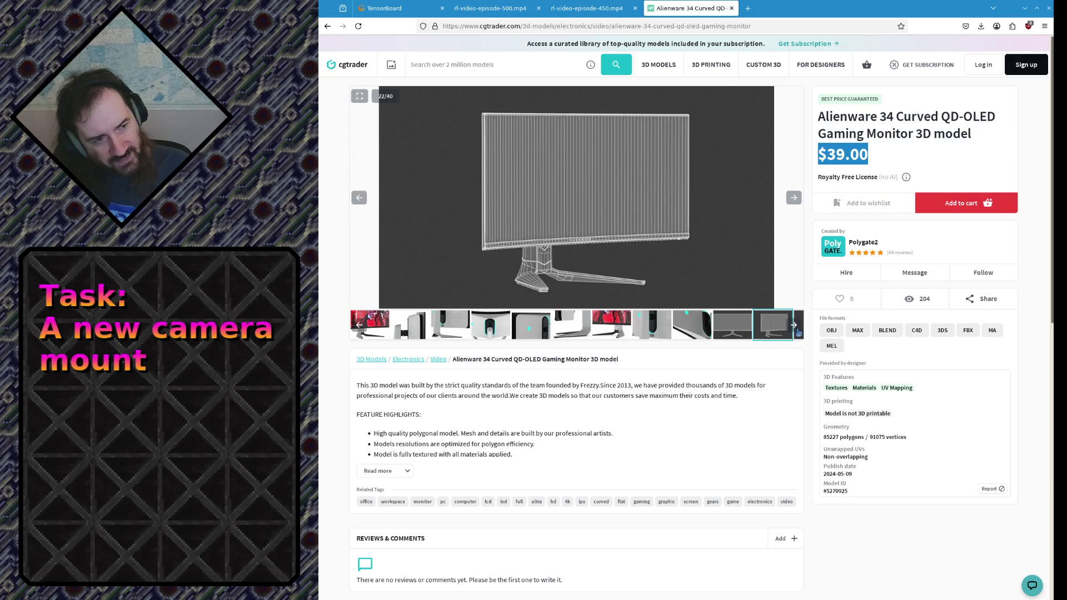
pyautogui.click(795, 326)
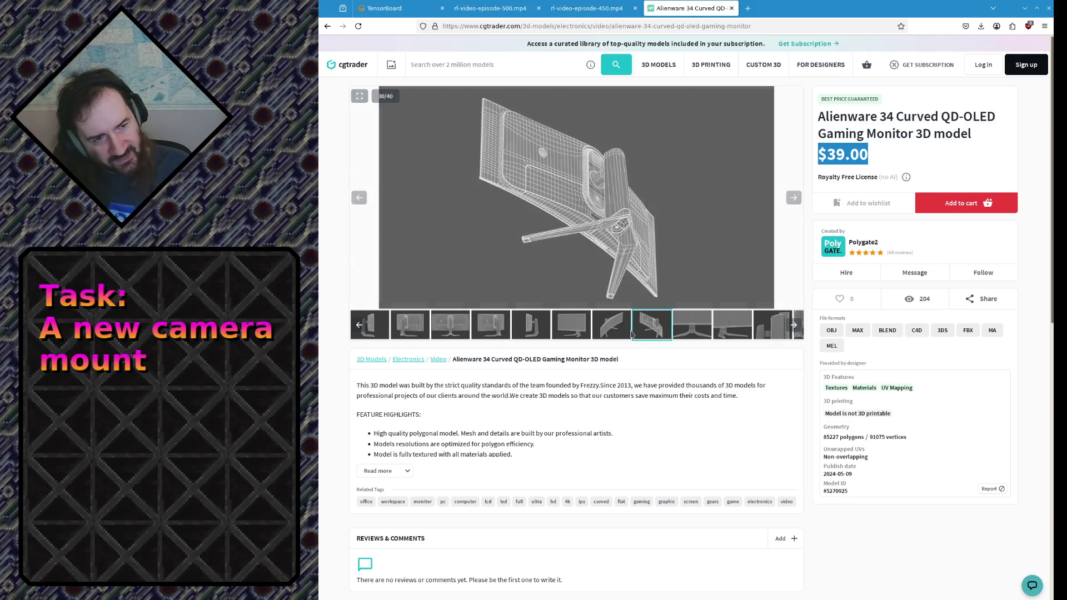
pyautogui.moveTo(772, 324)
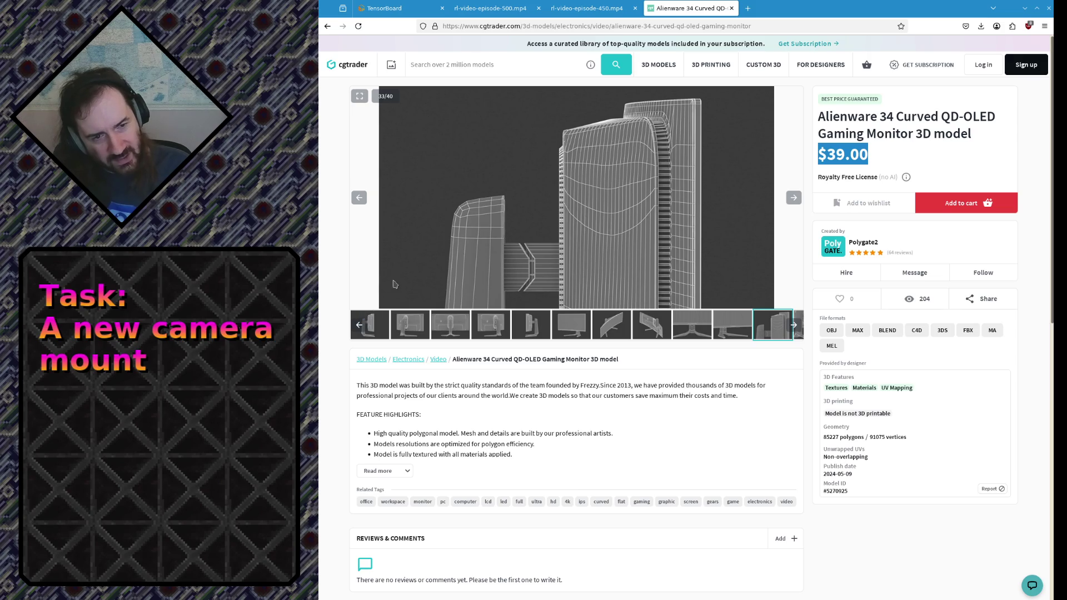
pyautogui.click(361, 325)
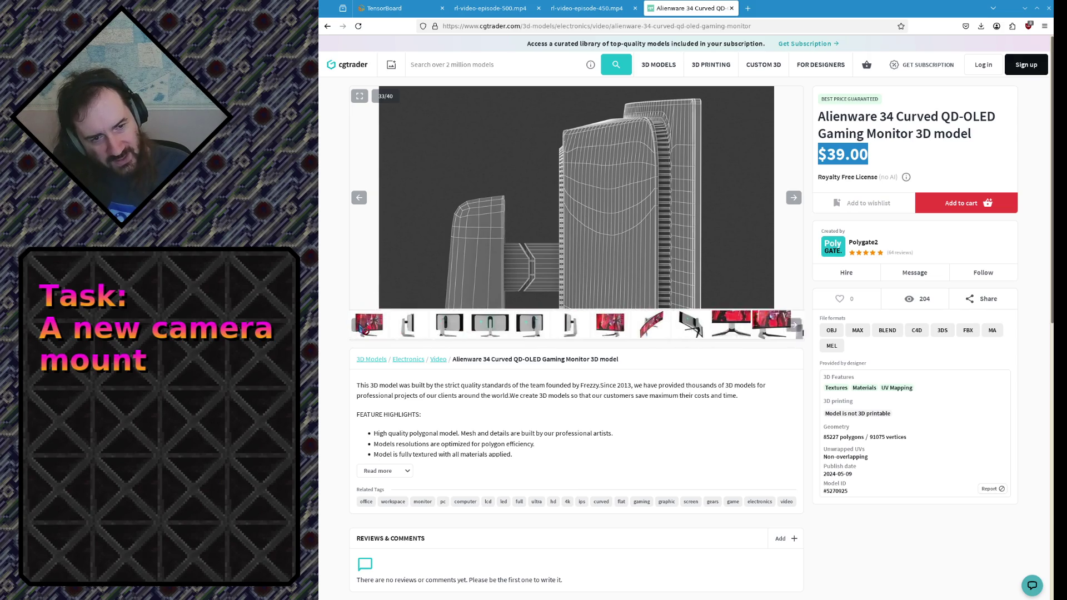
pyautogui.click(451, 329)
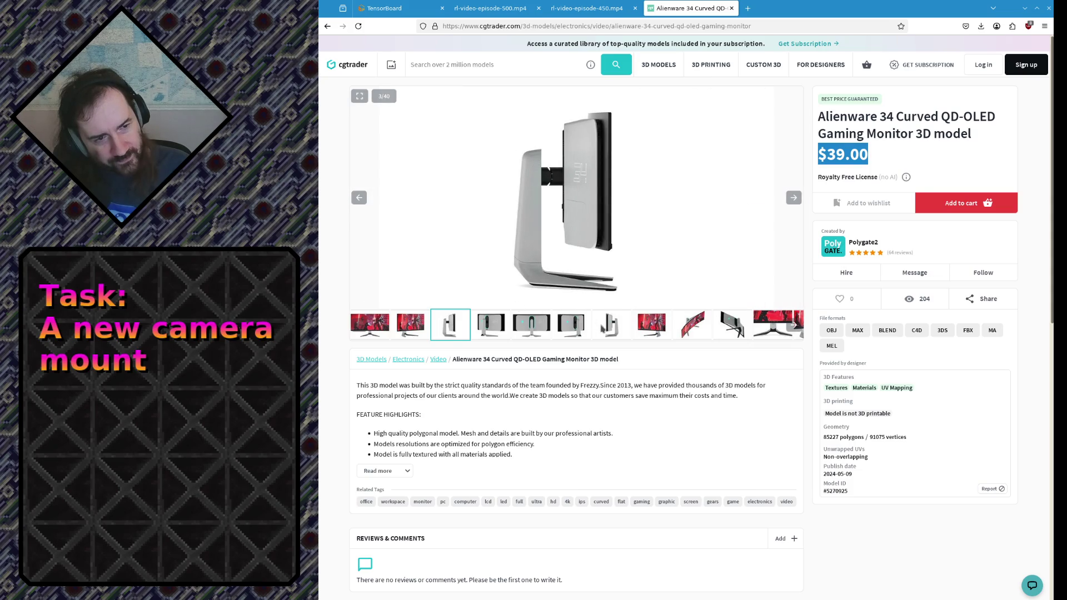
# - Review the monitor's side, stand, rear and back close-up photos in the gallery
pyautogui.click(605, 329)
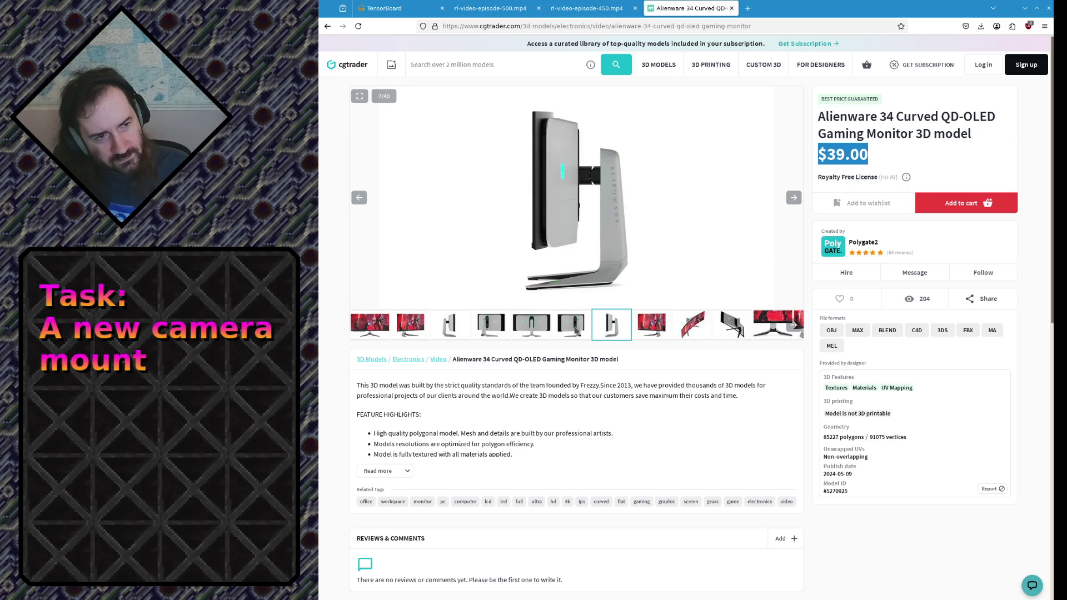
pyautogui.click(576, 332)
pyautogui.click(498, 328)
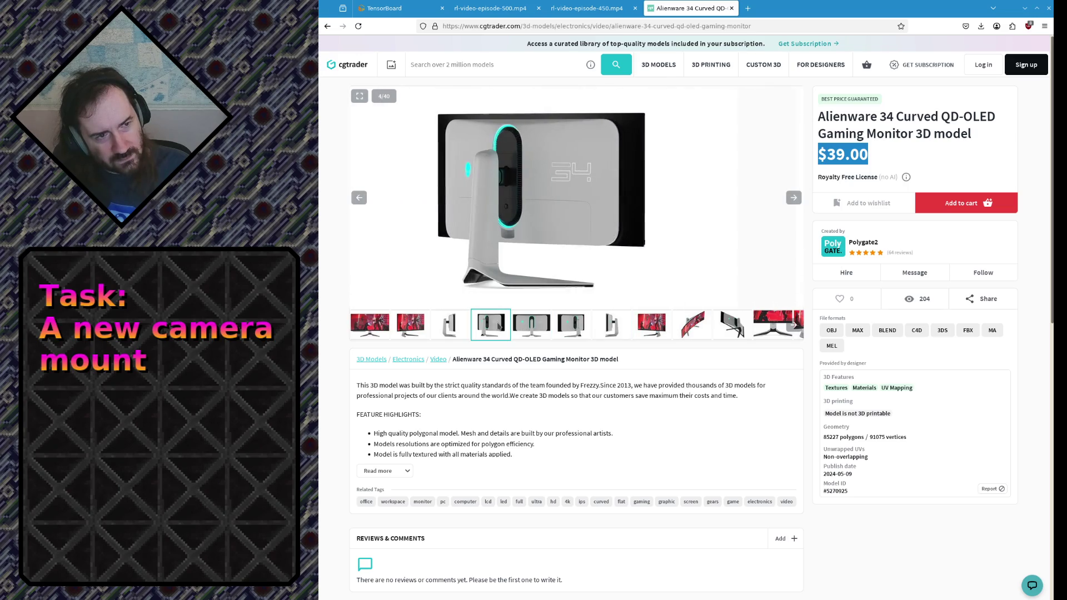
pyautogui.click(466, 327)
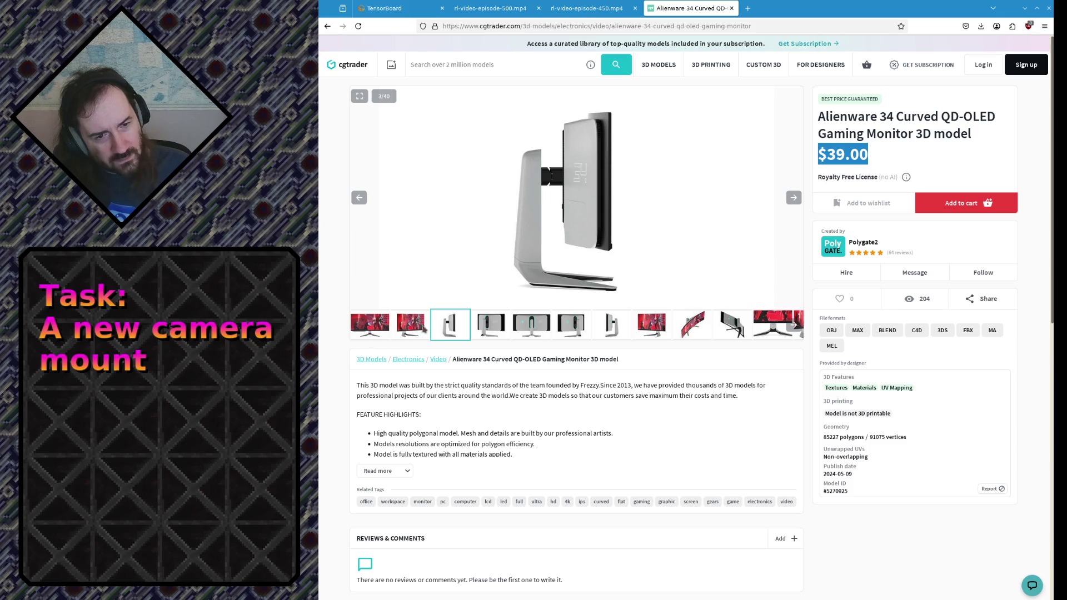
pyautogui.click(794, 327)
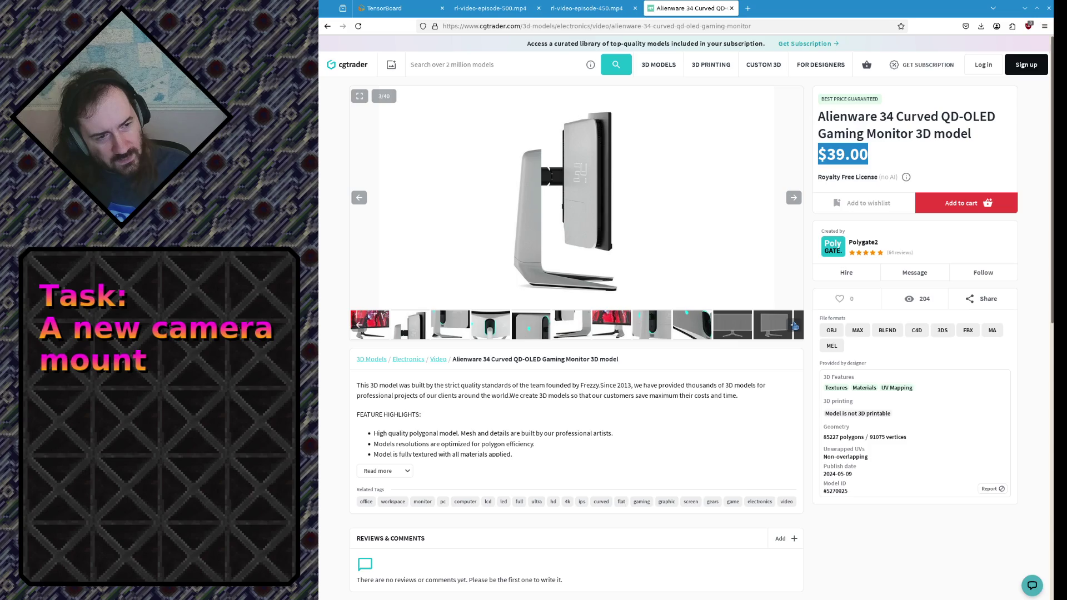
pyautogui.click(490, 327)
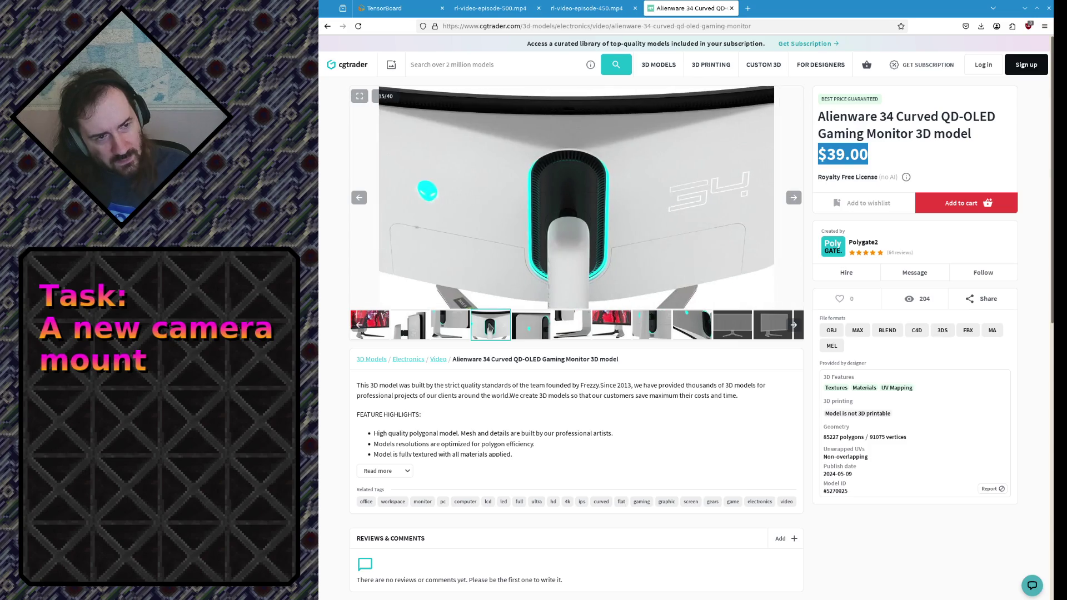
pyautogui.click(727, 328)
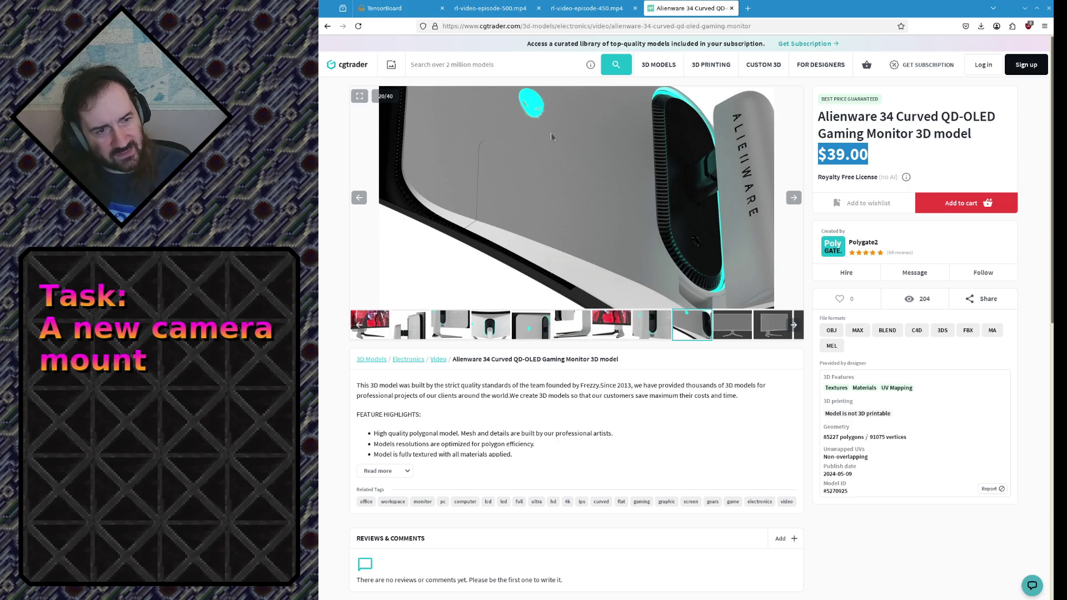
# - View the wireframe renders of the monitor, then return to the Google results
pyautogui.click(732, 326)
pyautogui.click(772, 331)
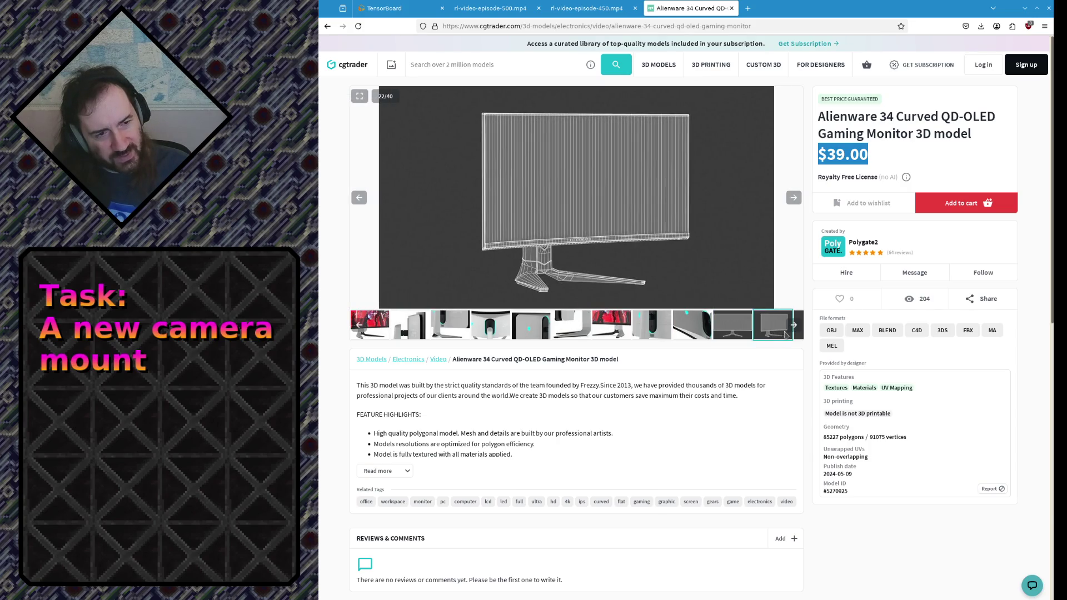
pyautogui.click(798, 331)
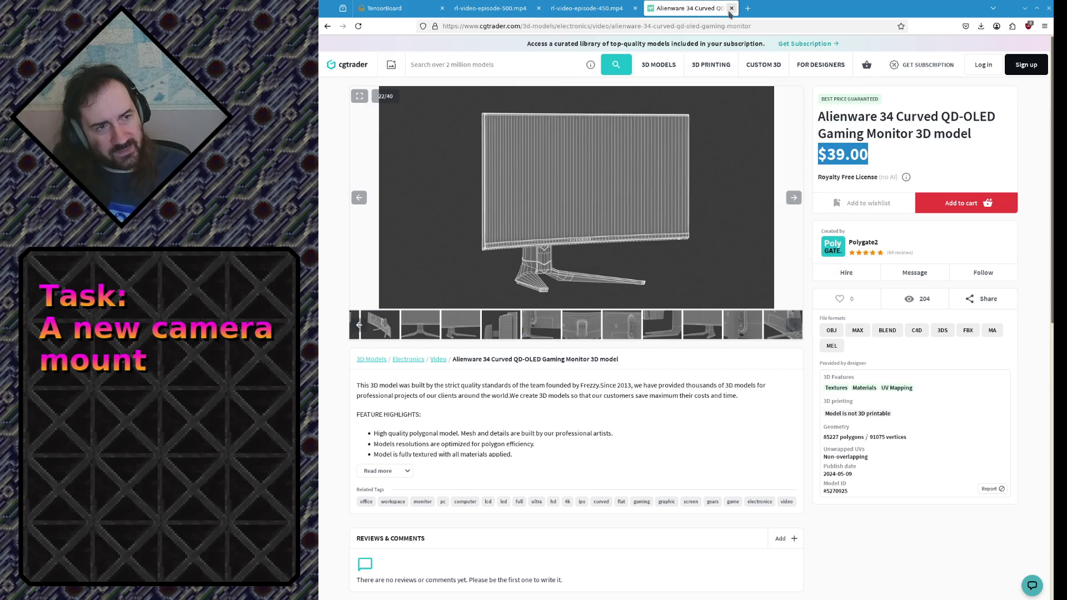
pyautogui.click(328, 28)
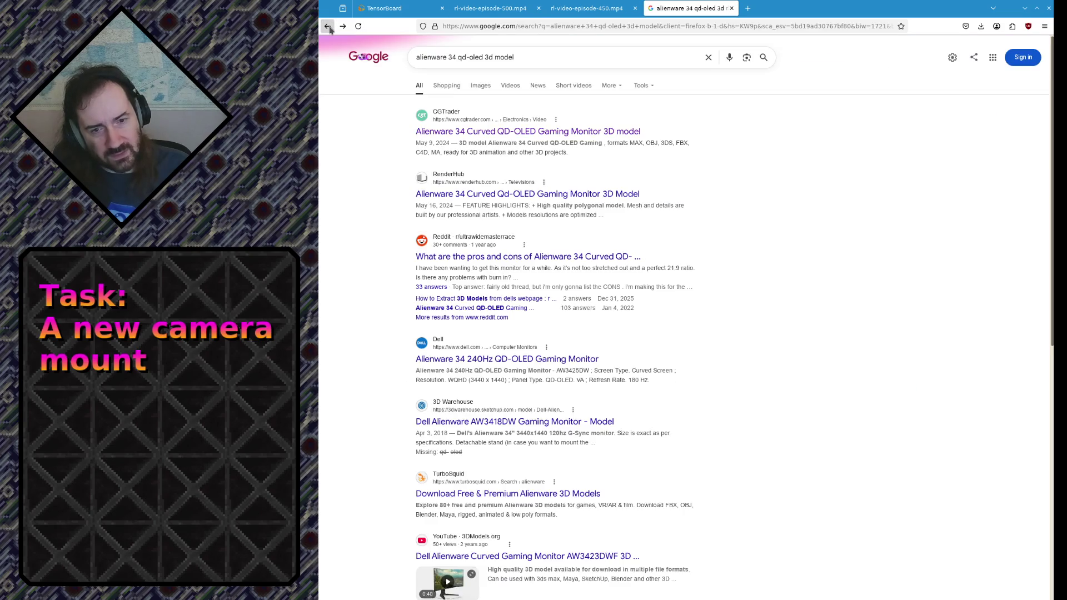
# - Open the RenderHub listing for the Alienware 34 curved QD-OLED monitor model
pyautogui.click(458, 194)
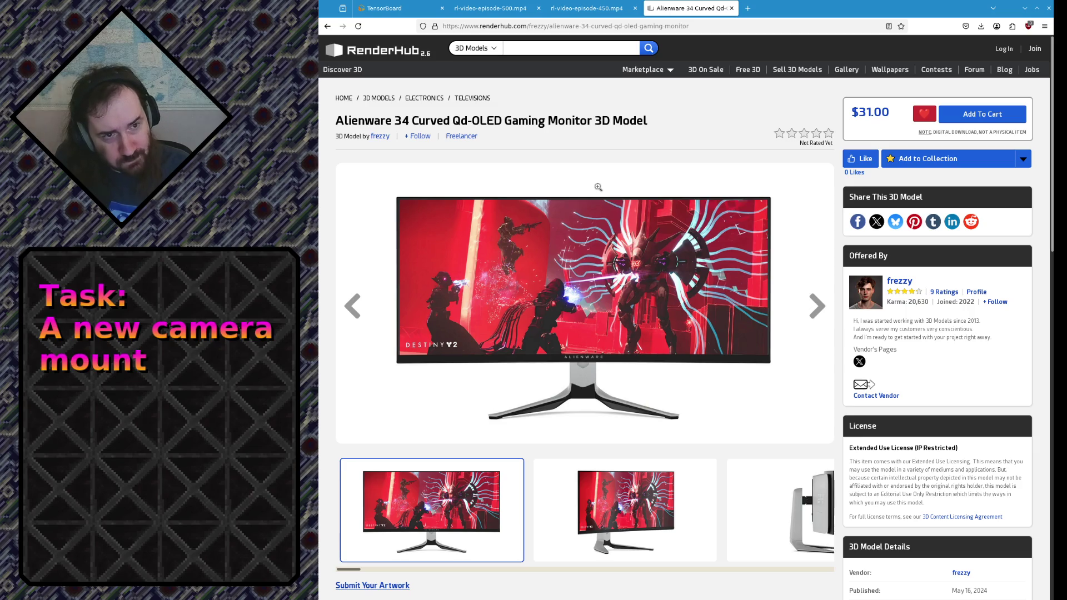
# - Step through the RenderHub gallery from side view to rear close-up and wireframe, then return to Google results
pyautogui.click(813, 307)
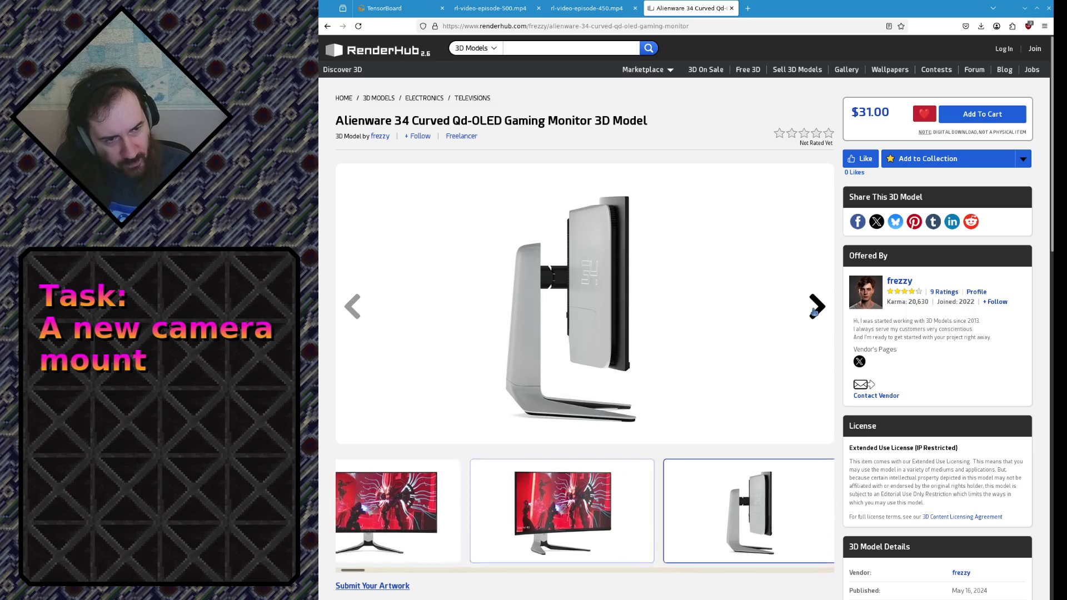
pyautogui.click(815, 307)
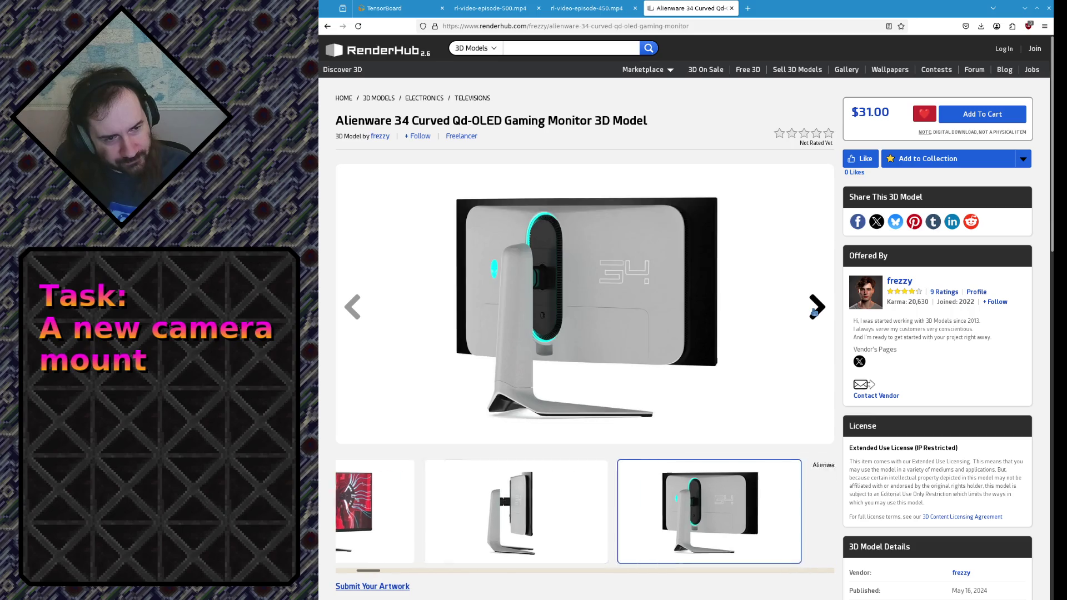
pyautogui.click(815, 307)
pyautogui.click(815, 307)
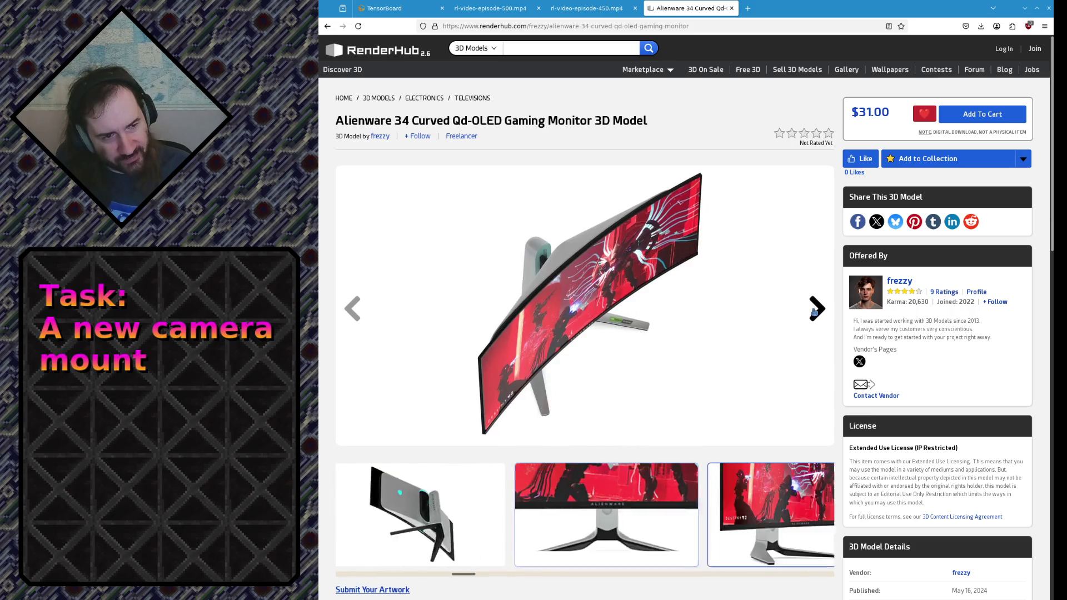
pyautogui.click(815, 307)
pyautogui.click(815, 309)
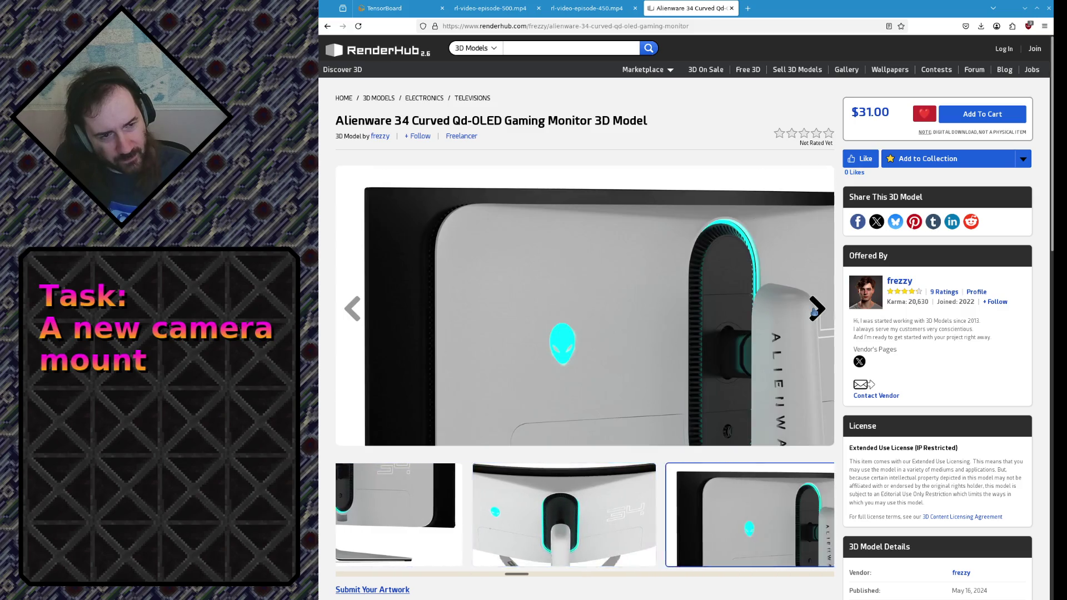
pyautogui.click(814, 309)
pyautogui.click(815, 308)
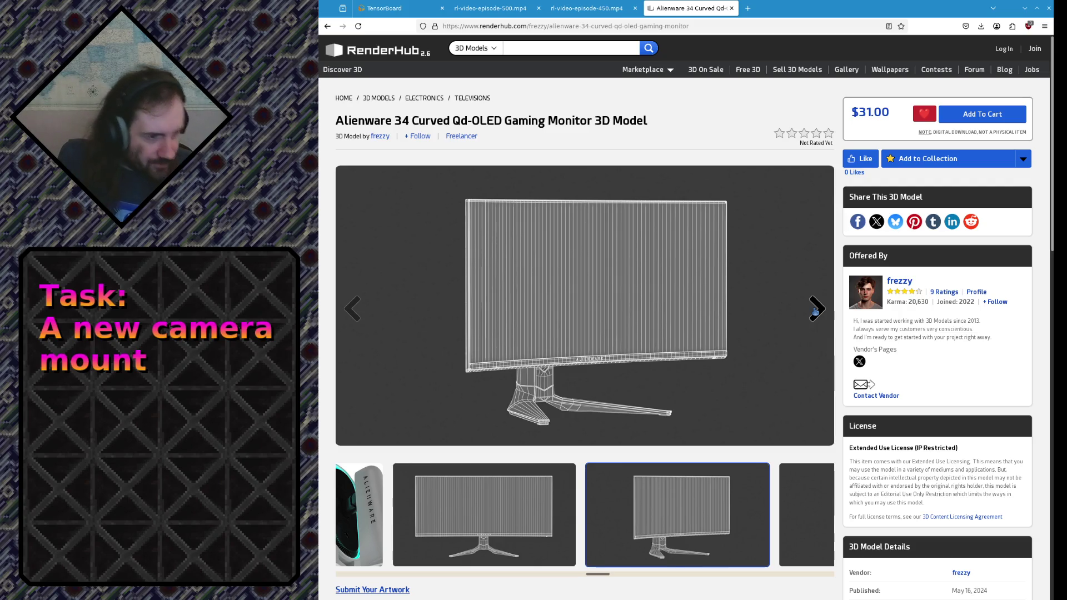
pyautogui.click(329, 26)
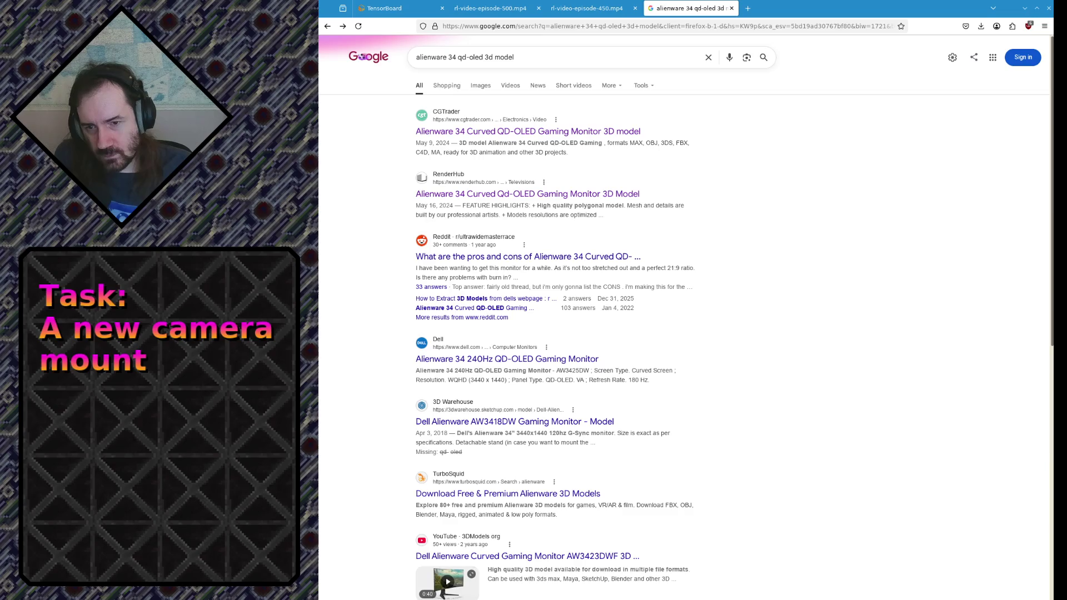
# - Switch from Firefox to the Blender scene with the camera mount sketches
pyautogui.hotkey('alt', 'Tab')
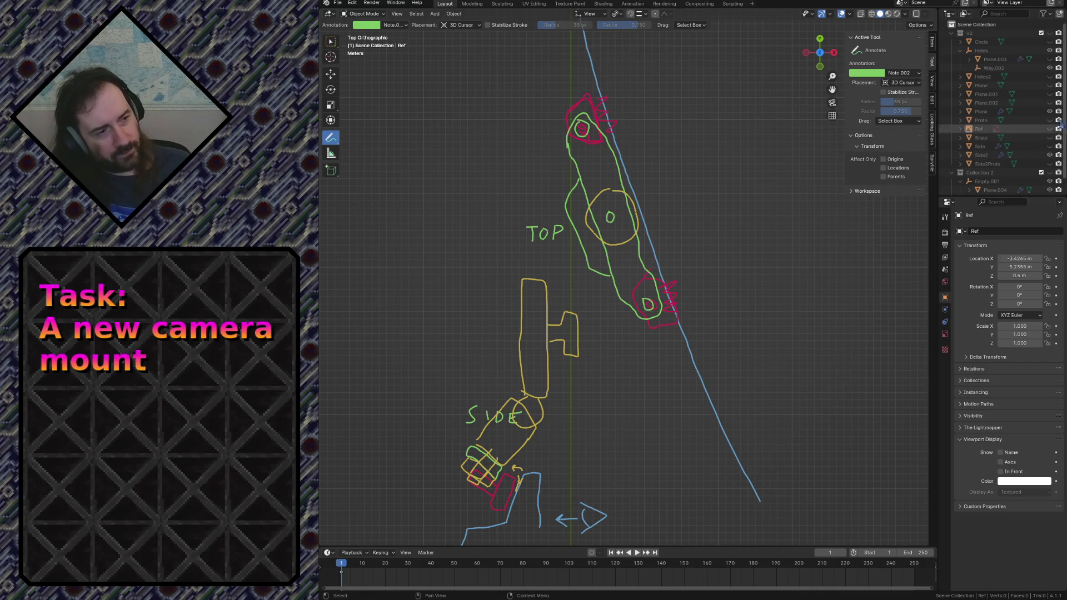
# - Enter walk navigation in the viewport and fly forward over the sketches
pyautogui.click(1050, 49)
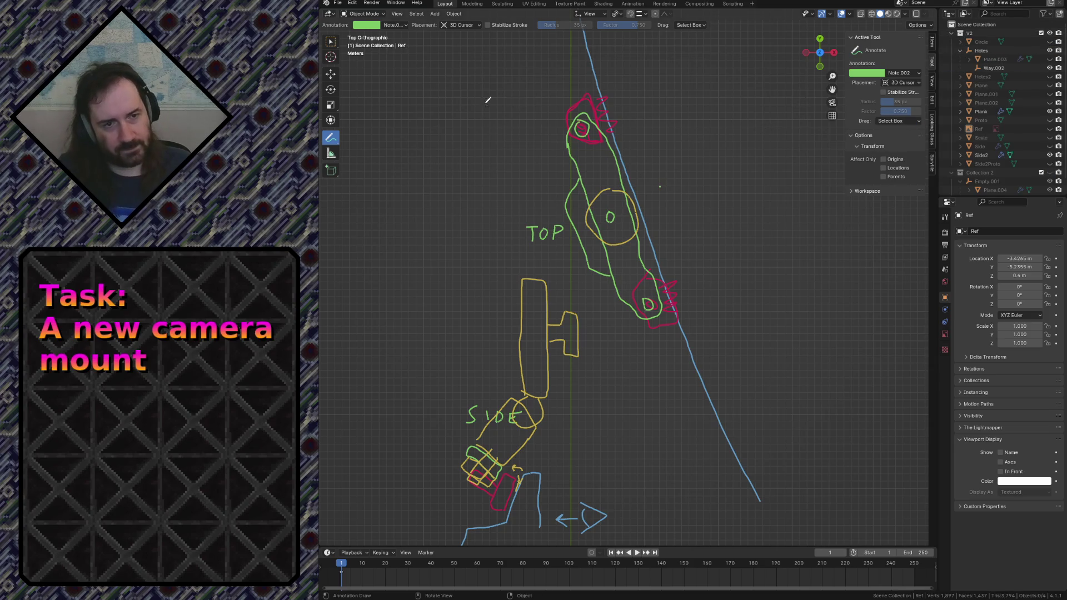
pyautogui.press('w')
pyautogui.hotkey('shift', '`')
pyautogui.press('w')
pyautogui.press('w')
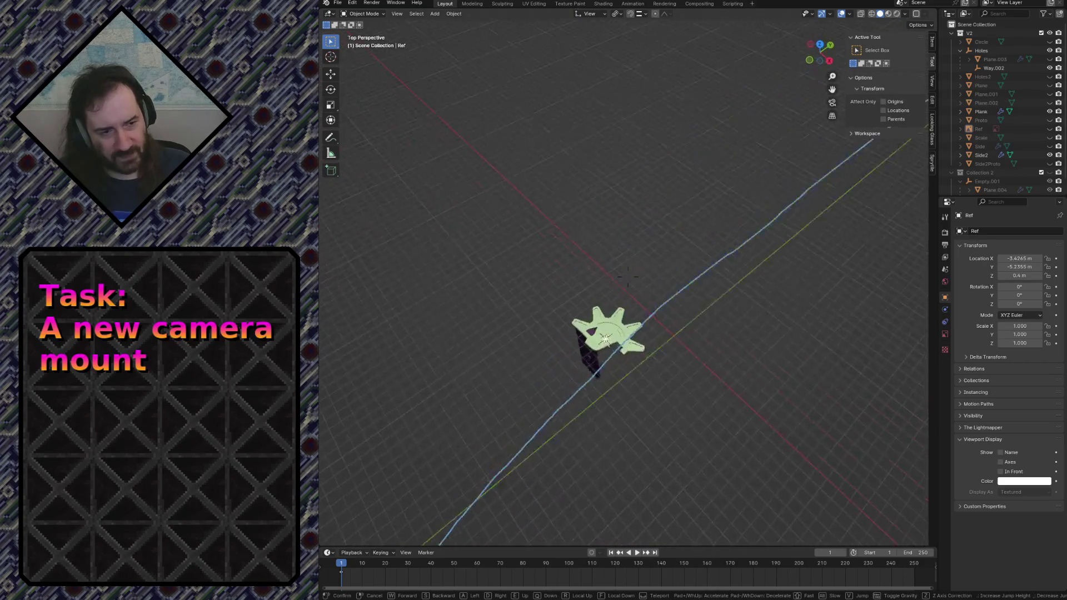
pyautogui.press('s')
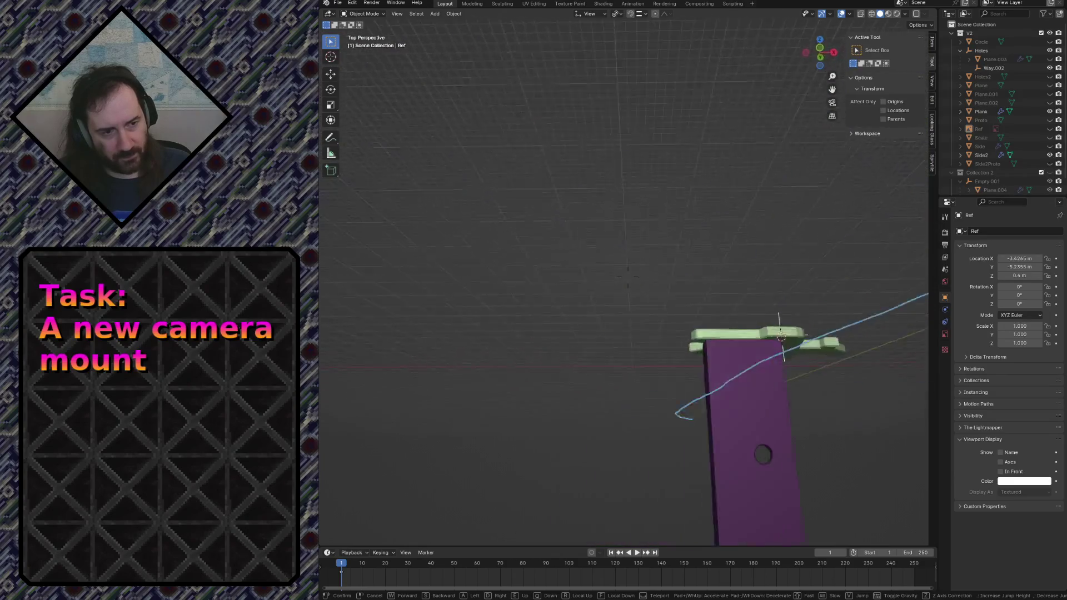
pyautogui.press('w')
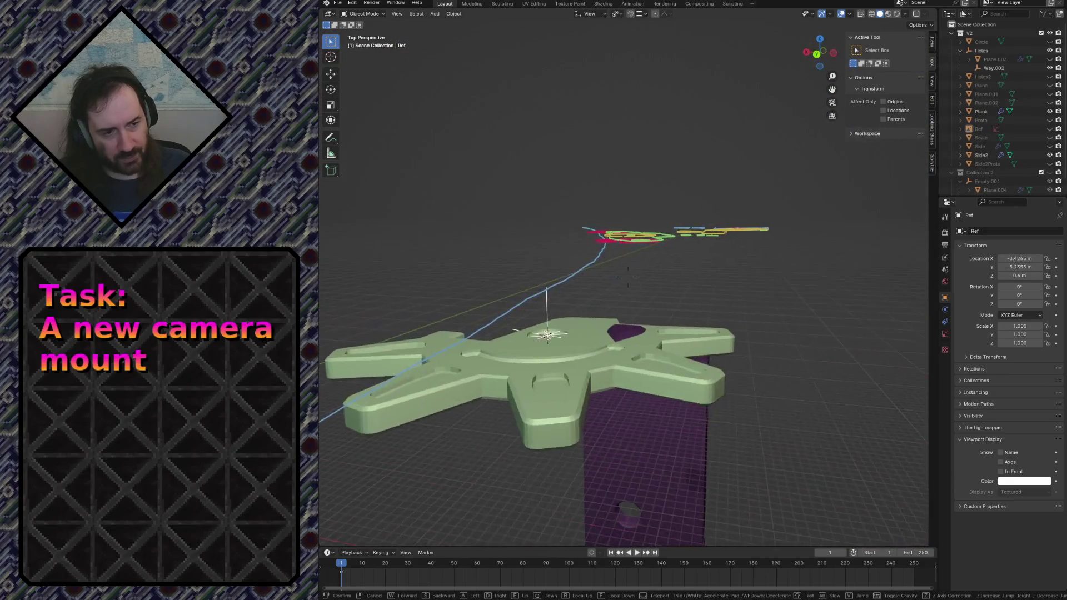
pyautogui.press('s')
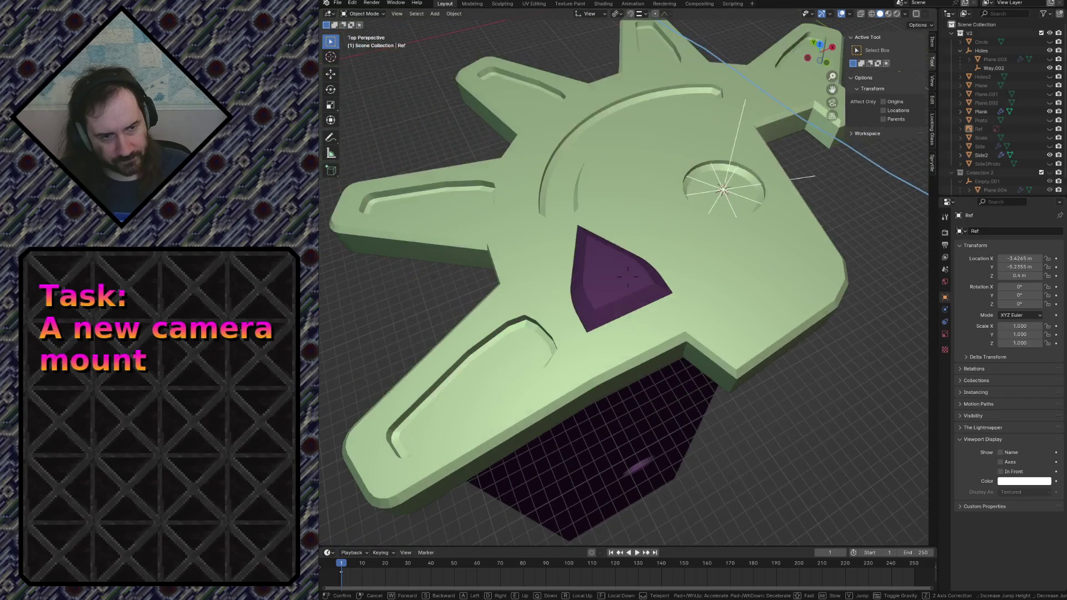
pyautogui.press('w')
pyautogui.press('s')
pyautogui.press('w')
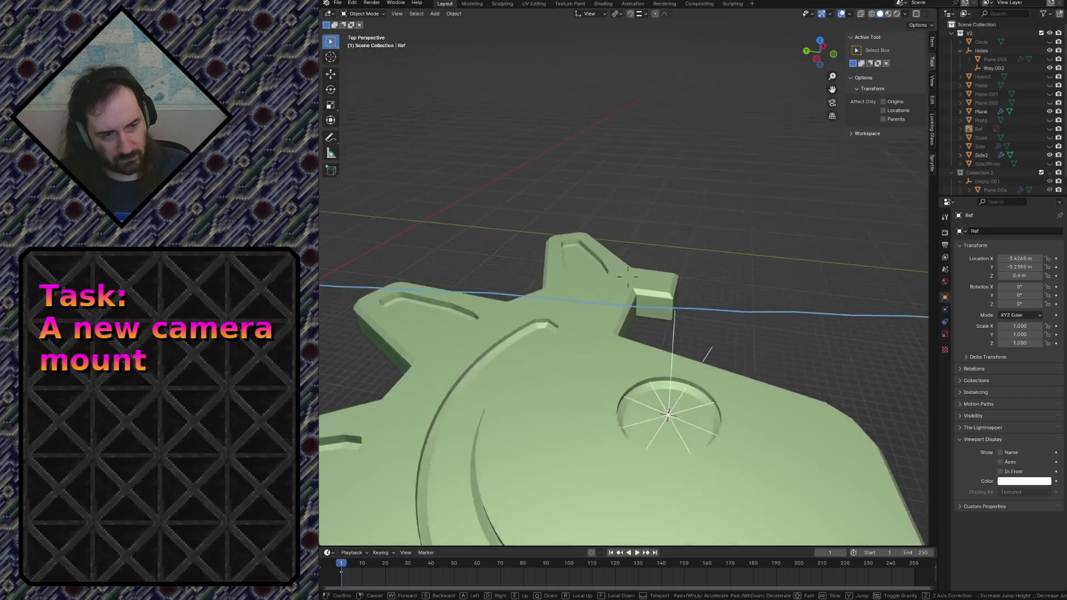
pyautogui.press('s')
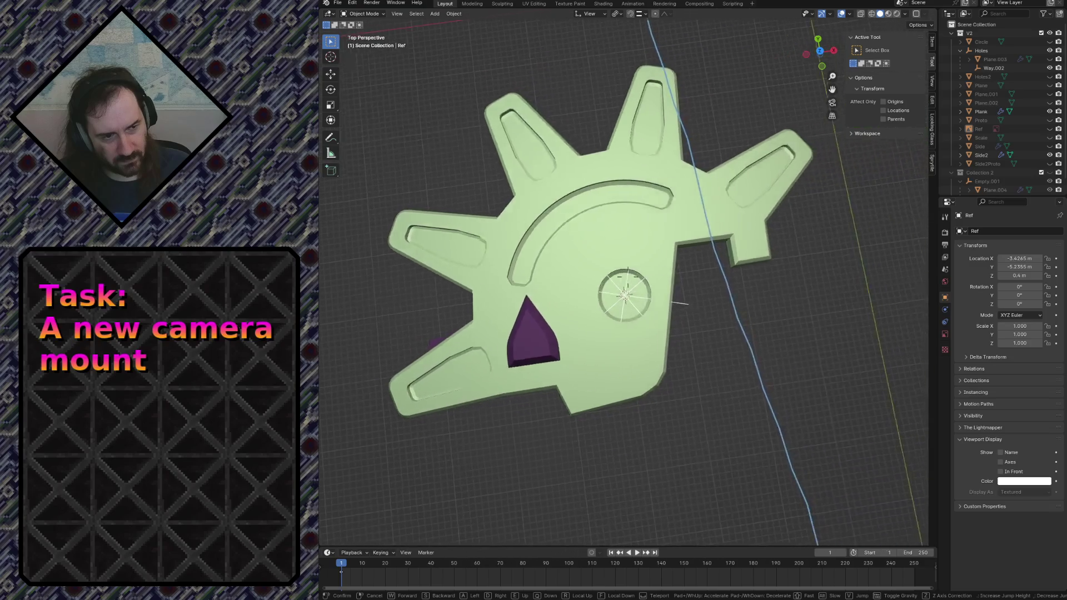
pyautogui.press('w')
pyautogui.press('w')
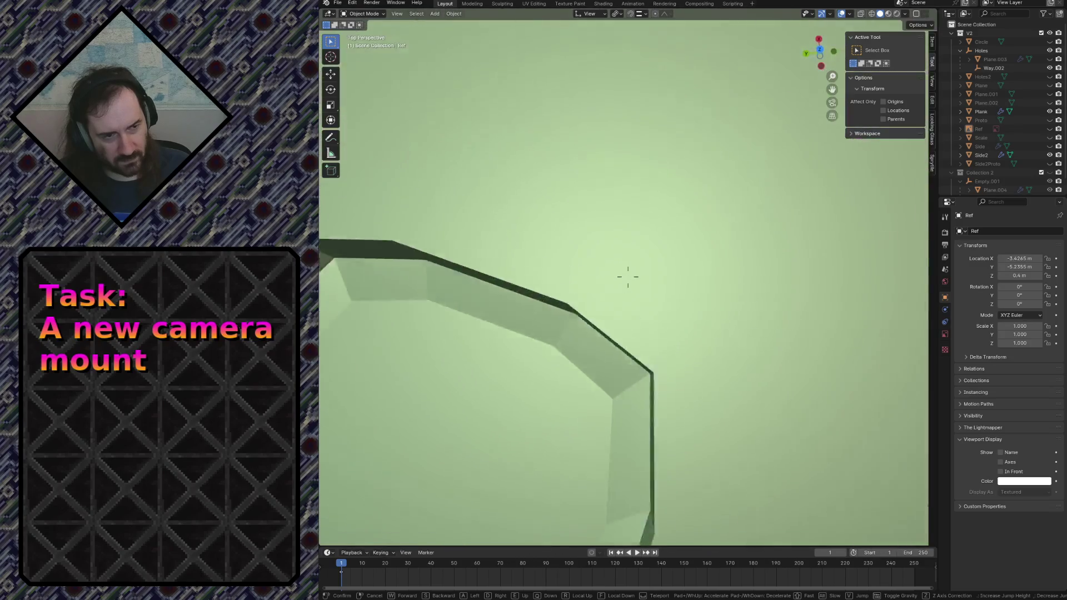
pyautogui.press('w')
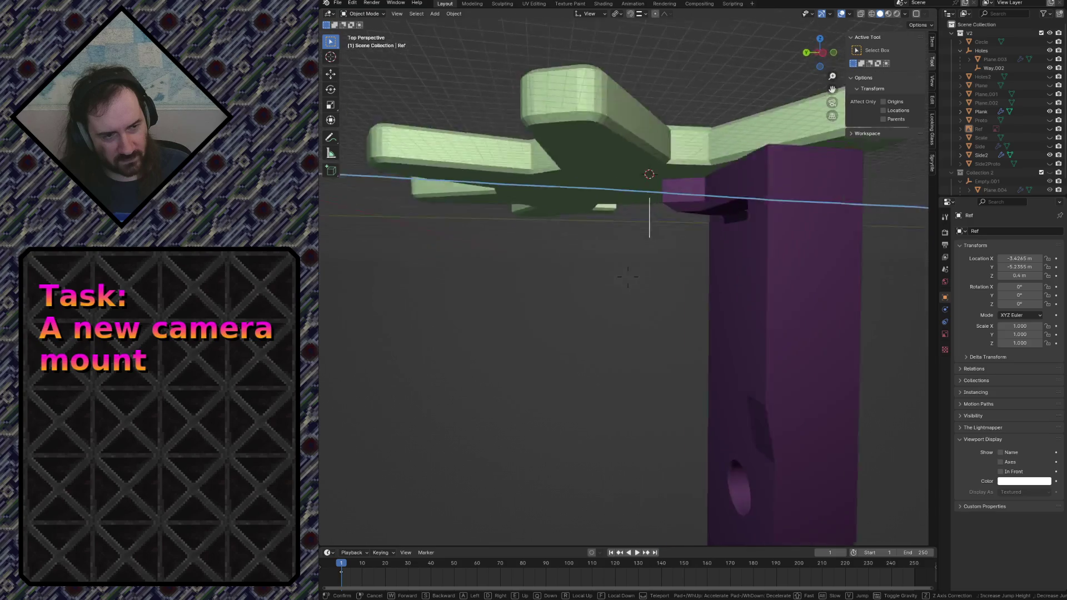
pyautogui.press('w')
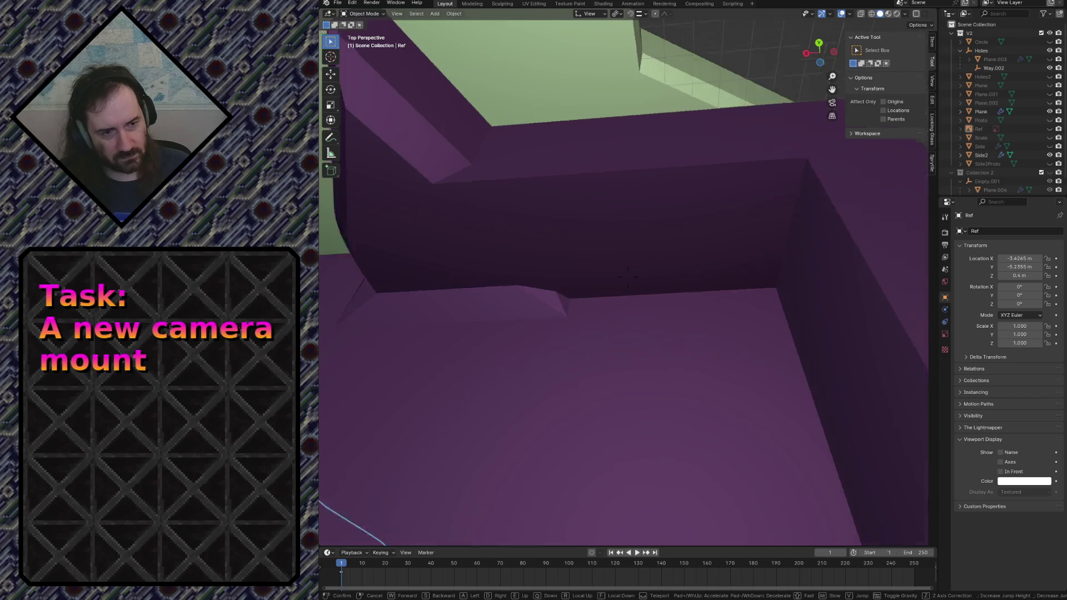
pyautogui.click(627, 278)
pyautogui.hotkey('shift', '`')
pyautogui.press('w')
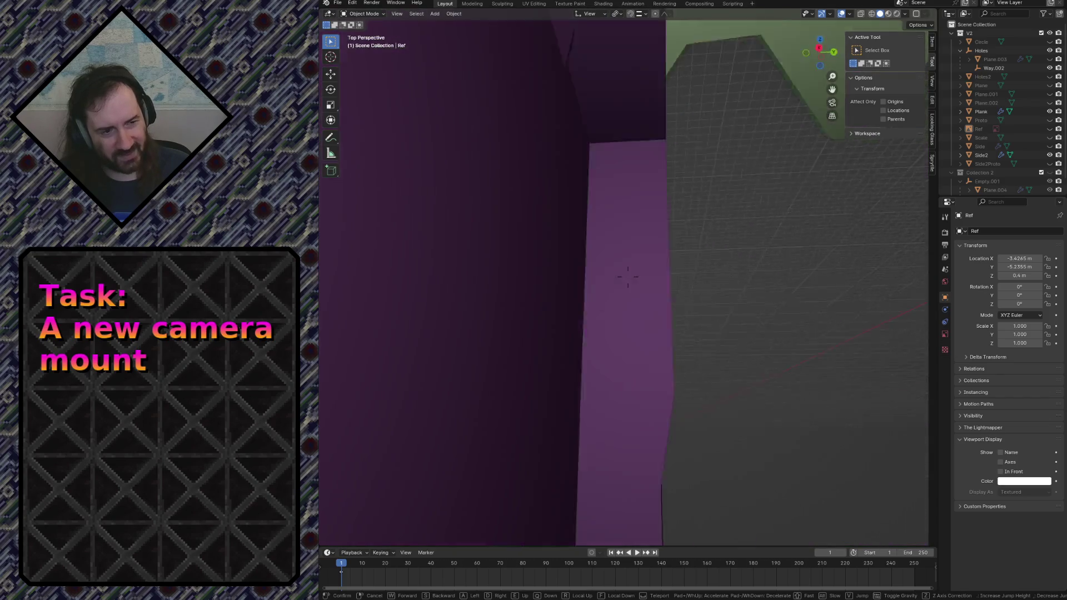
pyautogui.press('w')
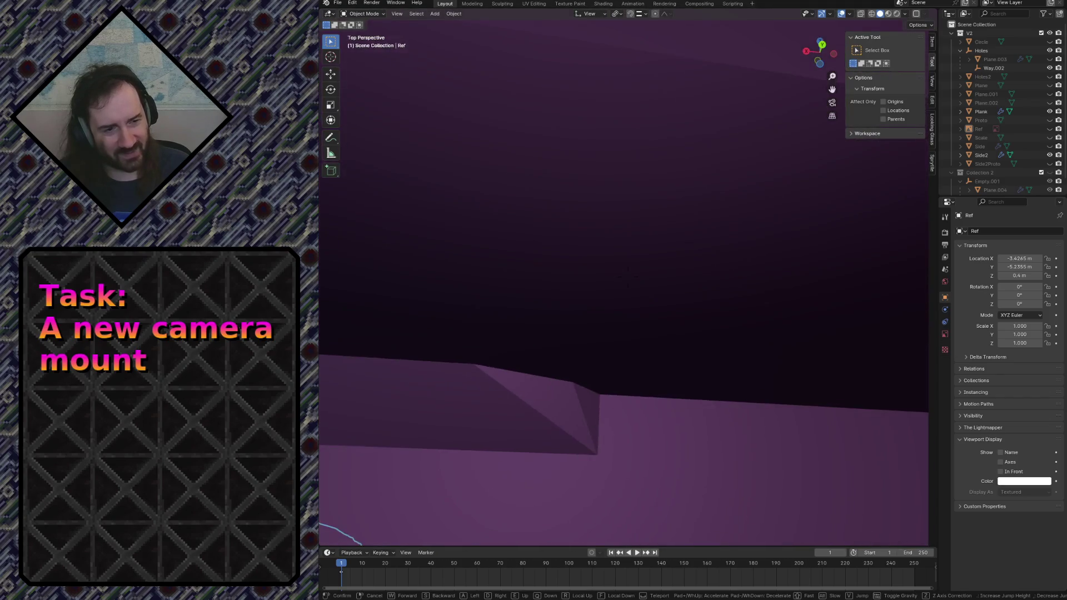
pyautogui.press('s')
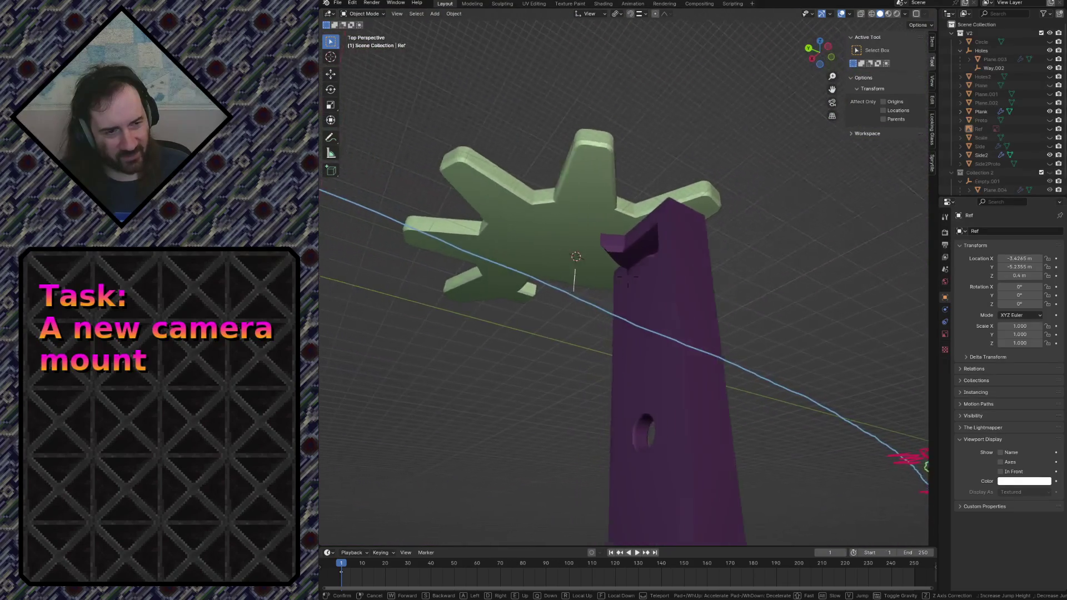
pyautogui.press('w')
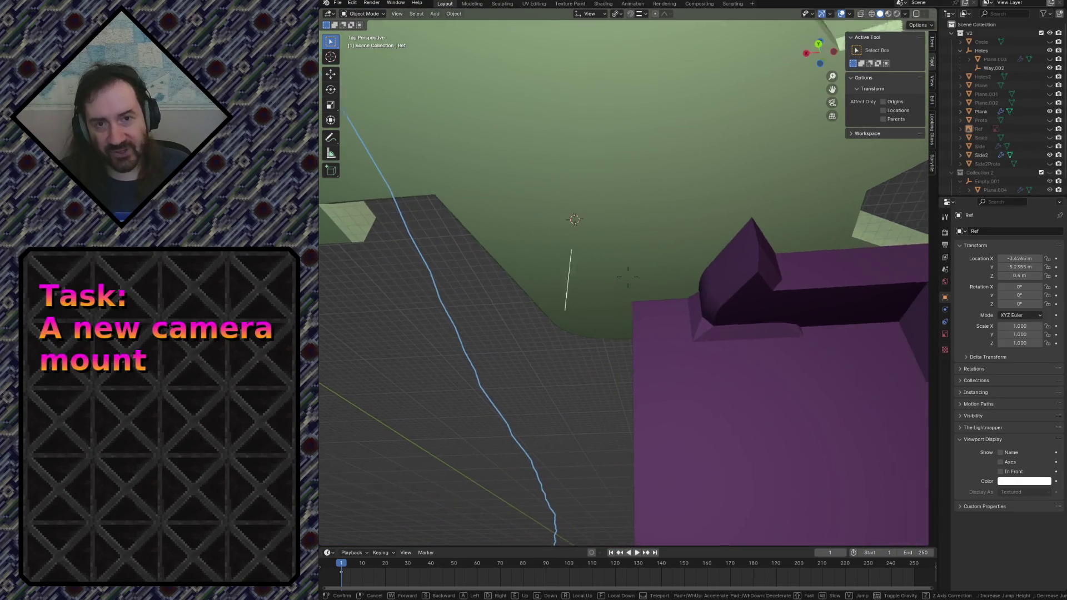
pyautogui.press('w')
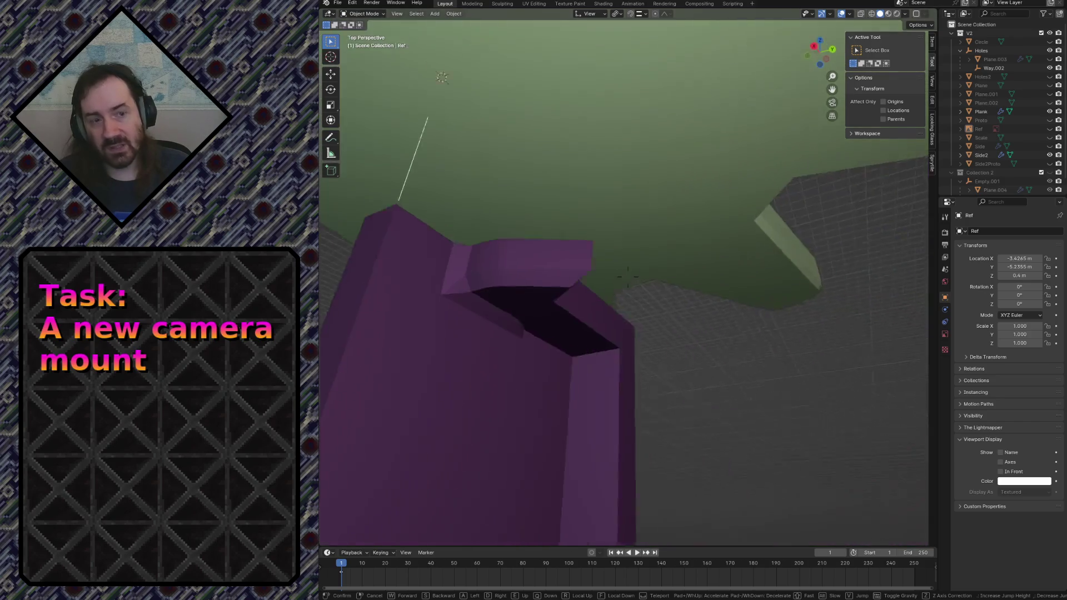
pyautogui.click(614, 292)
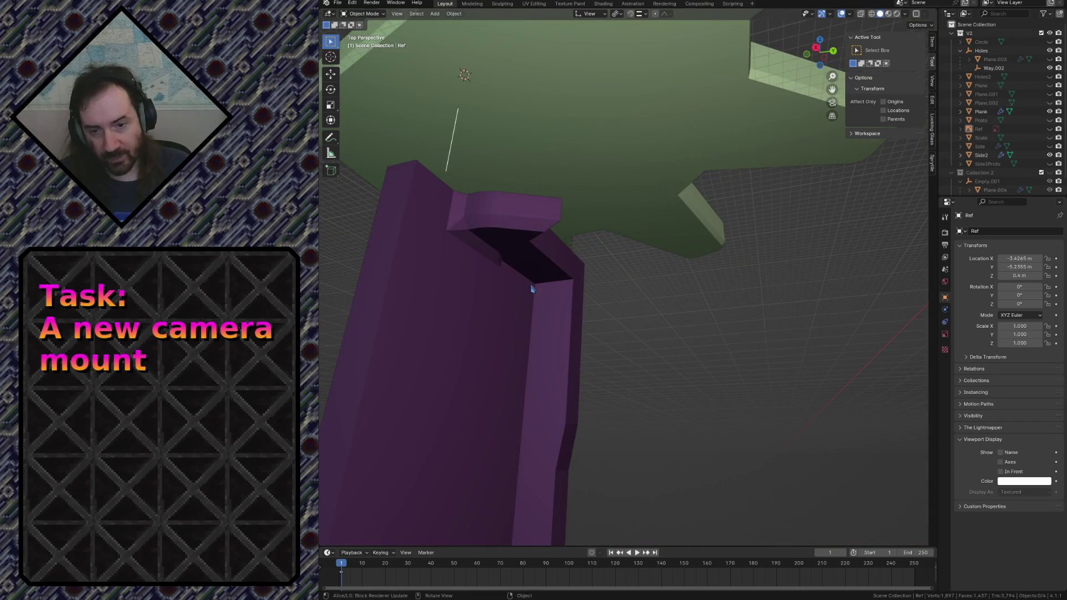
pyautogui.scroll(2, 518, 267)
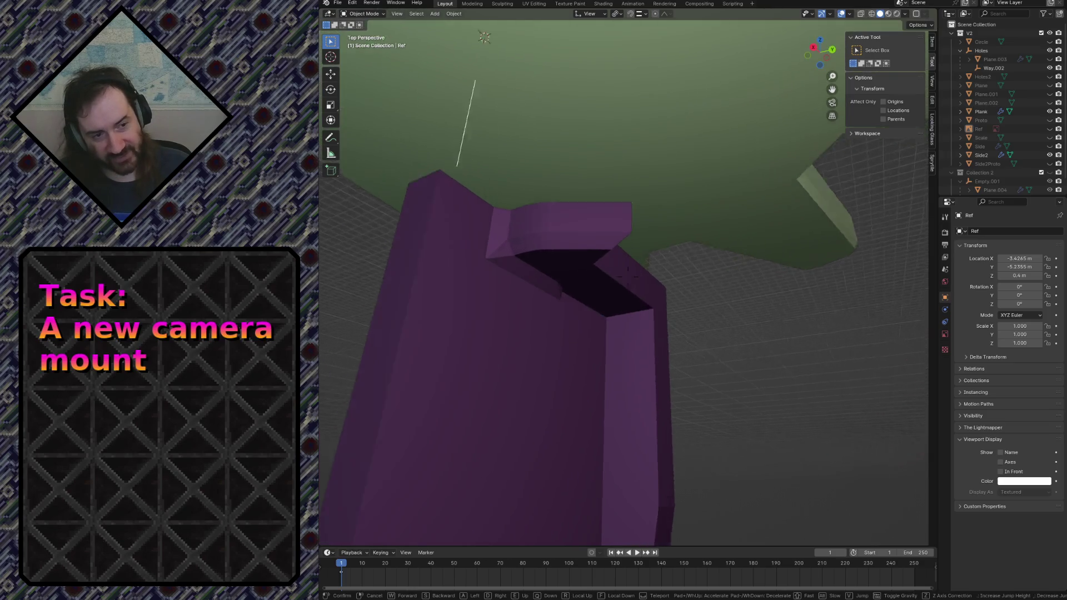
pyautogui.scroll(4, 567, 263)
pyautogui.scroll(2, 611, 260)
pyautogui.hotkey('shift', '`')
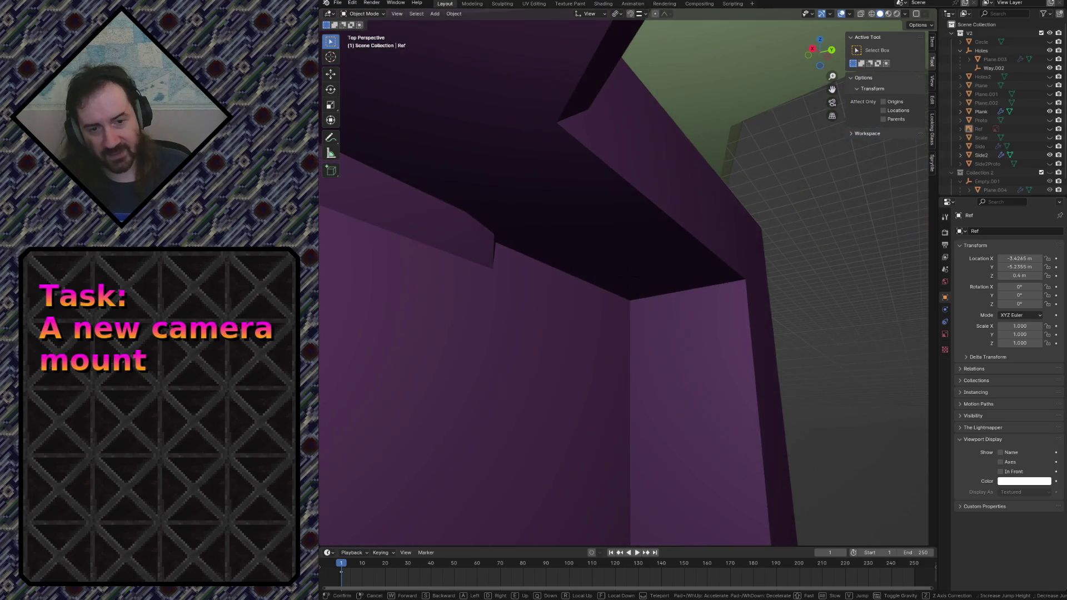
pyautogui.press('w')
pyautogui.press('q')
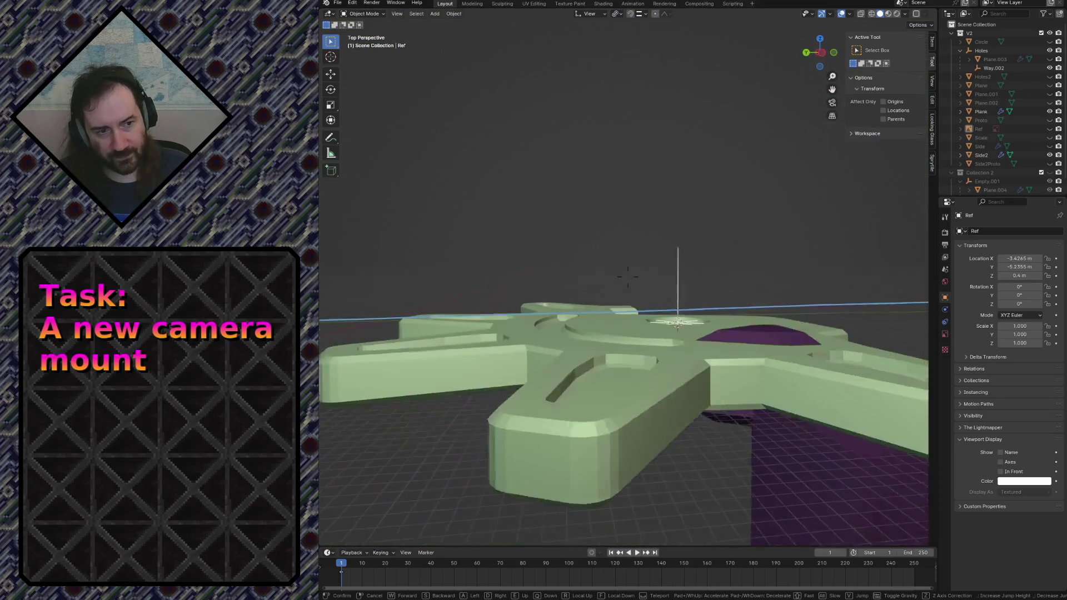
pyautogui.press('s')
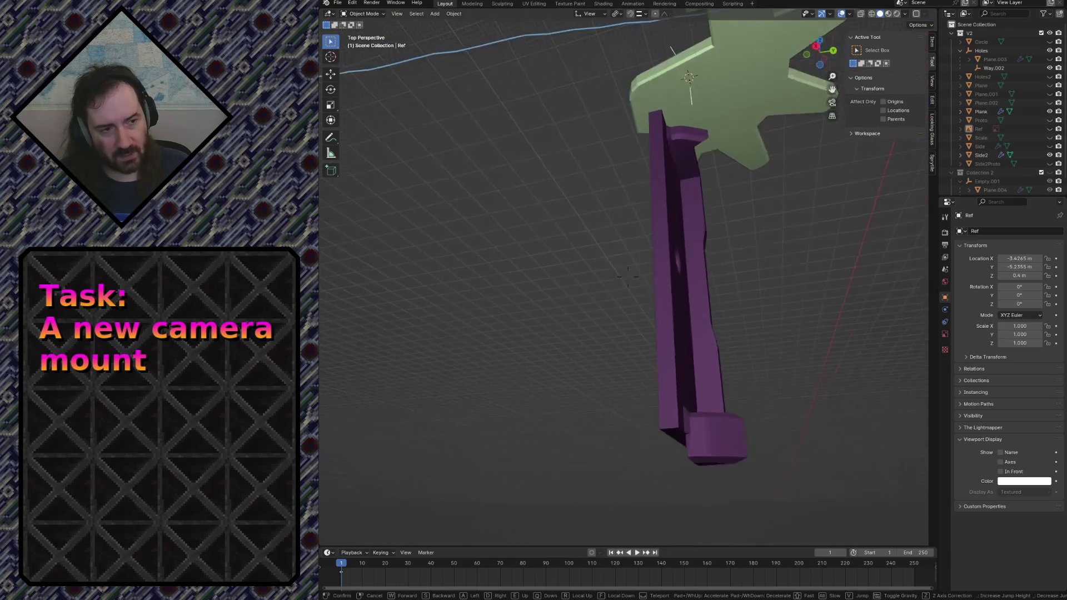
pyautogui.press('w')
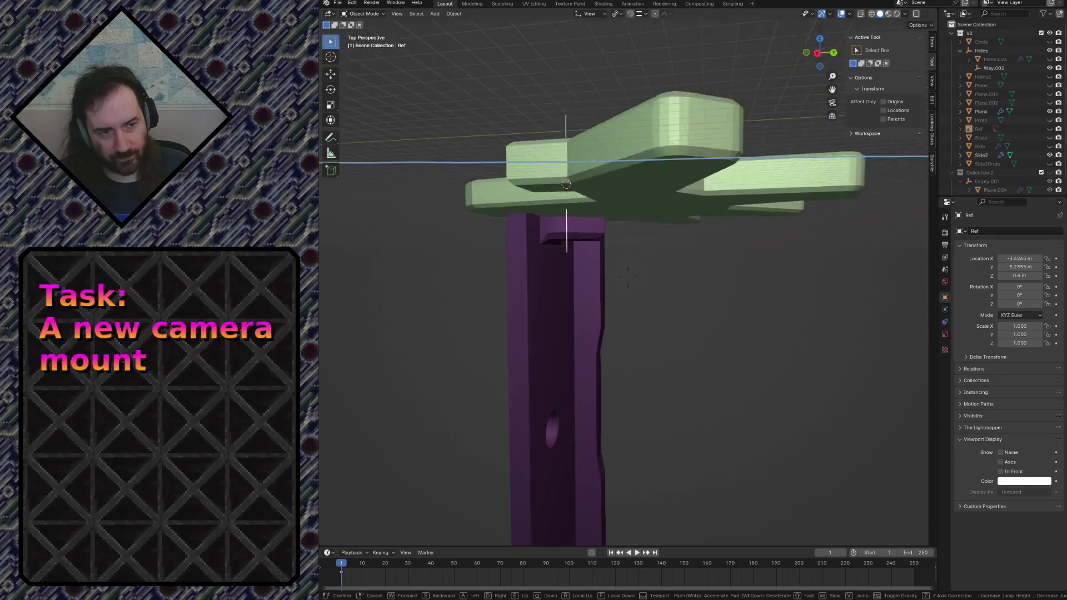
pyautogui.click(629, 278)
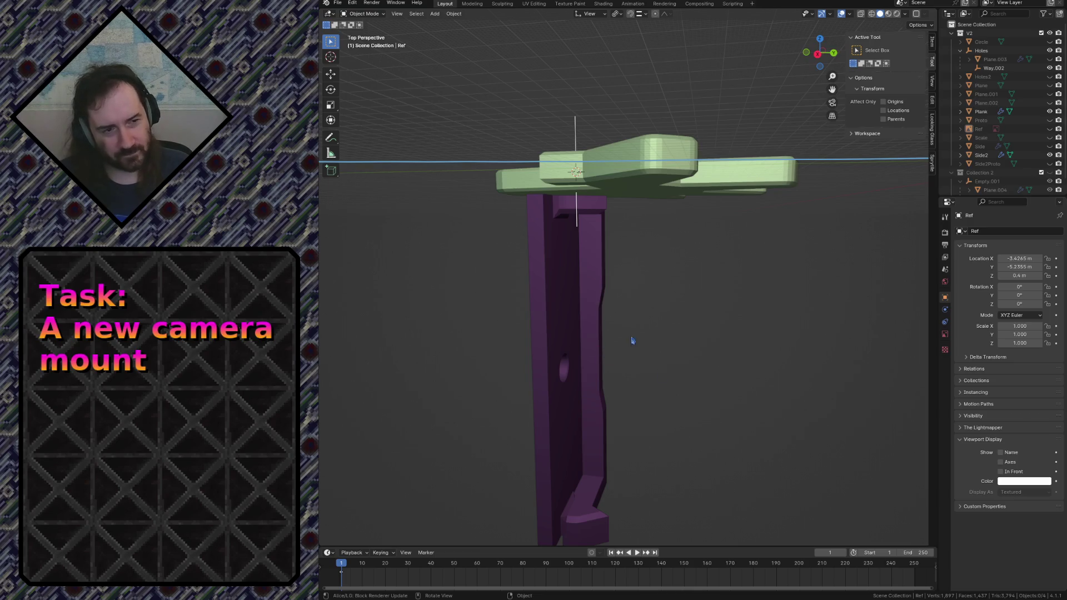
pyautogui.hotkey('shift', '`')
pyautogui.press('w')
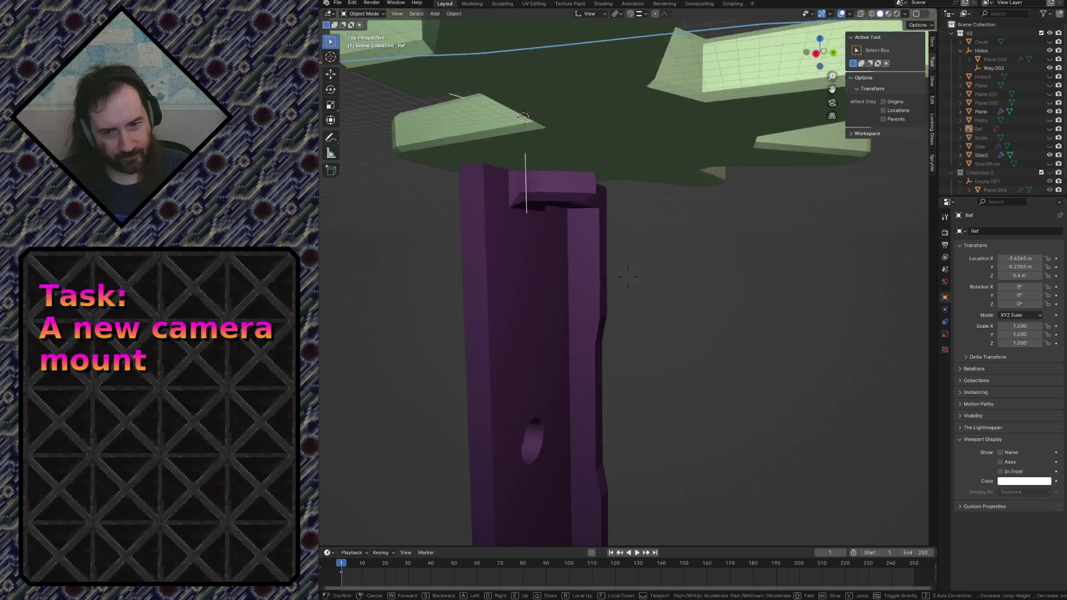
pyautogui.press('s')
pyautogui.press('e')
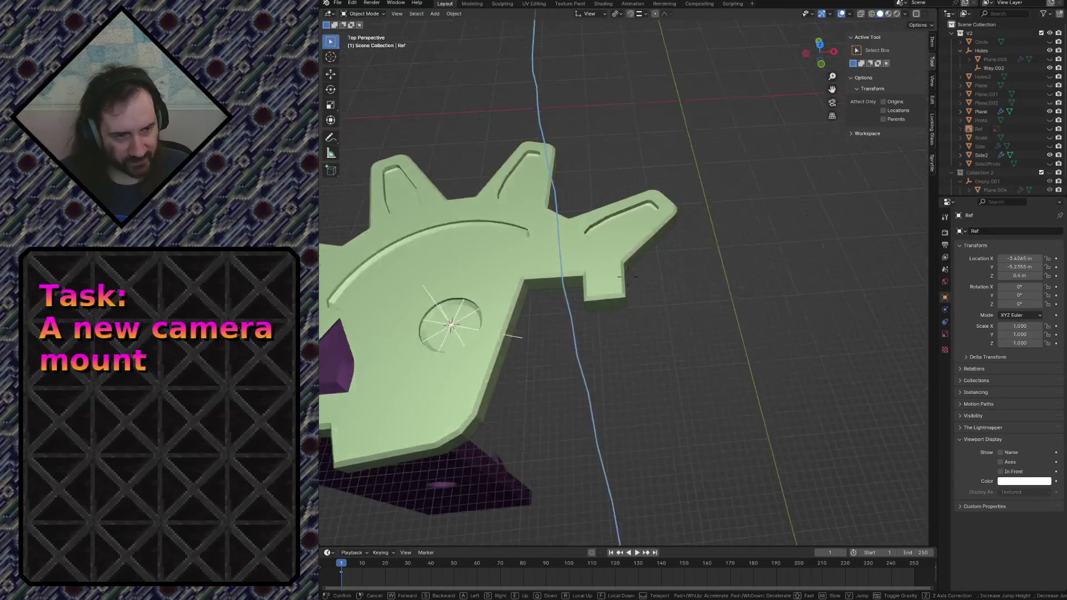
pyautogui.click(652, 334)
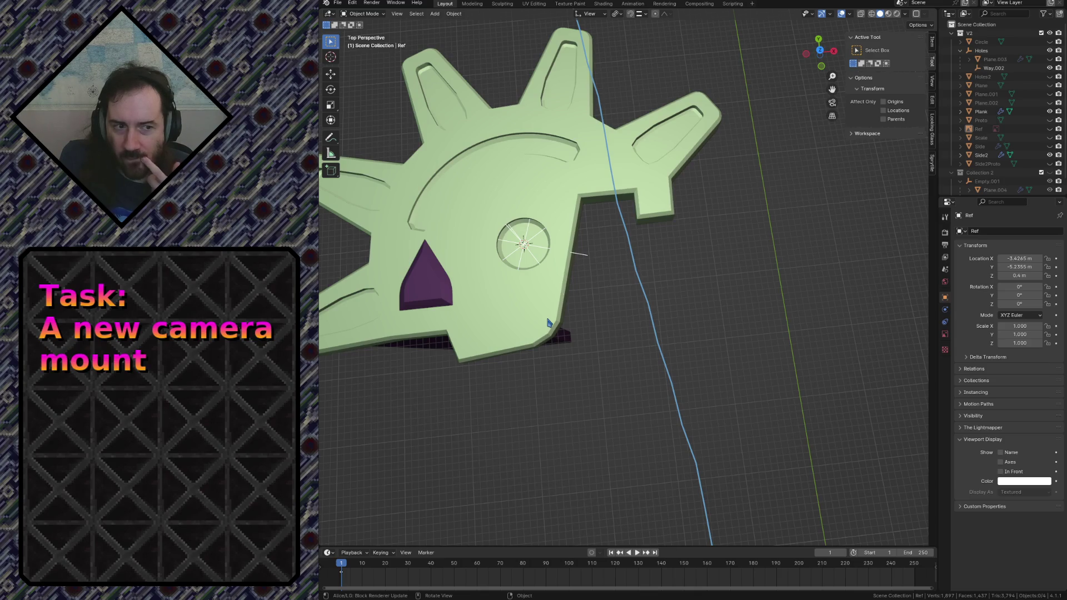
pyautogui.hotkey('shift', '`')
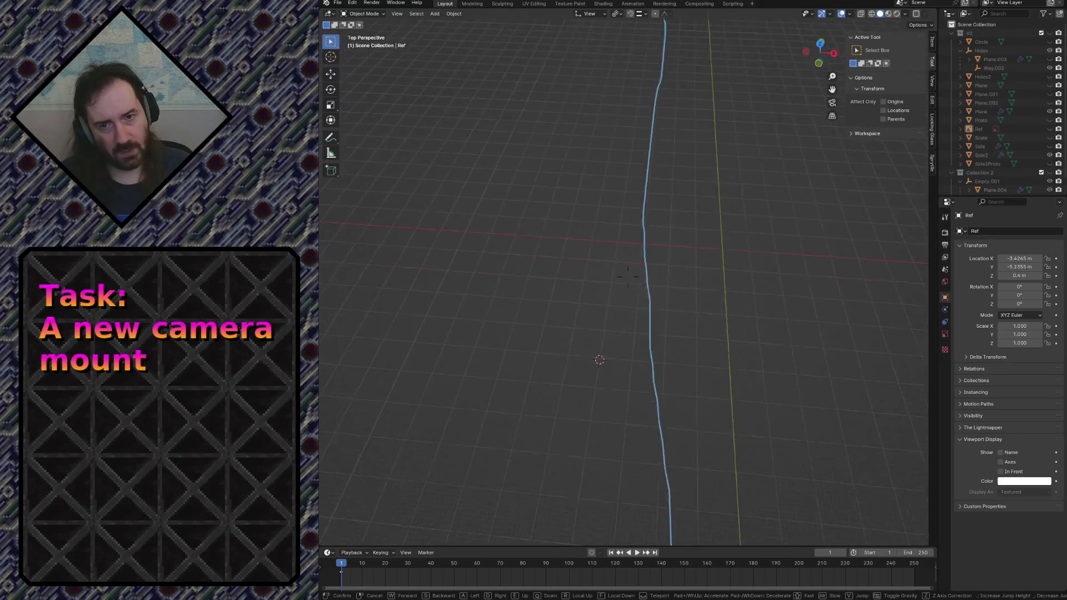
pyautogui.click(668, 285)
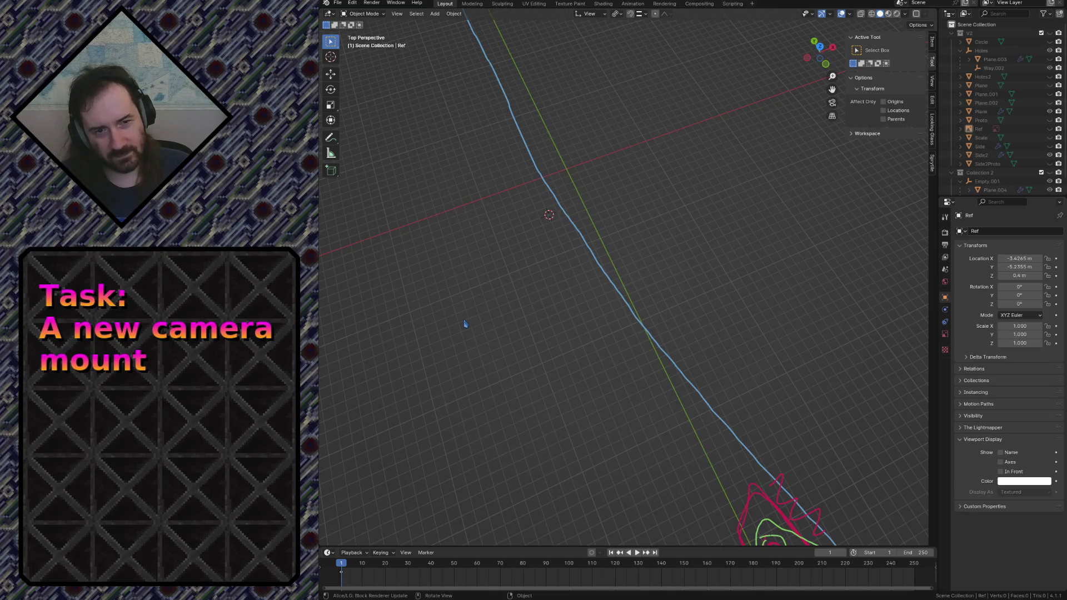
# - Fly to the sketches, look straight down in Top Orthographic onto the SIDE sketch, and save the file
pyautogui.hotkey('shift', '`')
pyautogui.press('w')
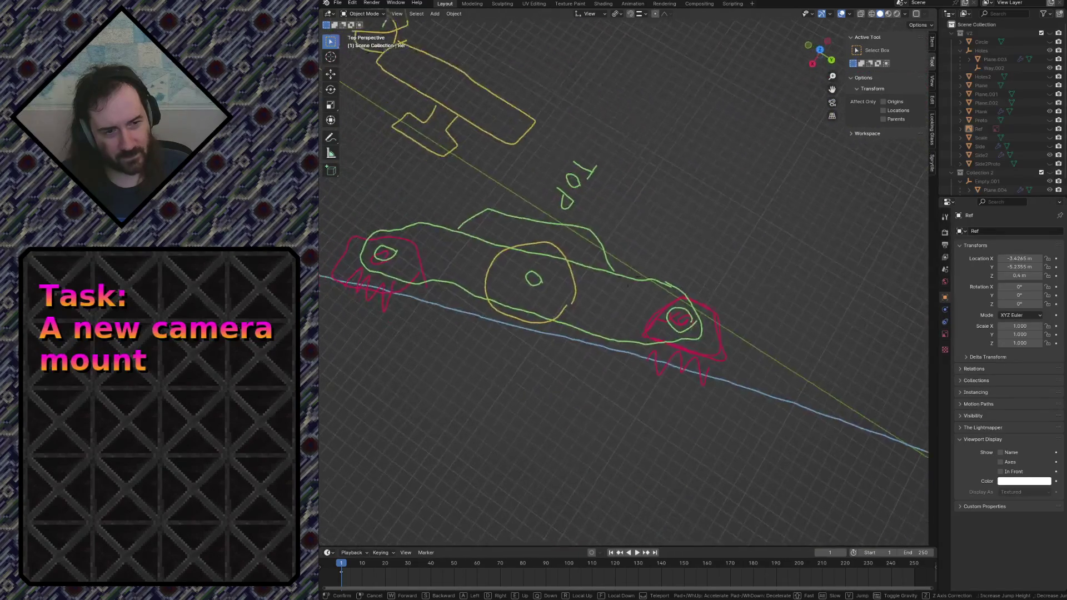
pyautogui.click(650, 357)
pyautogui.press('KP_1')
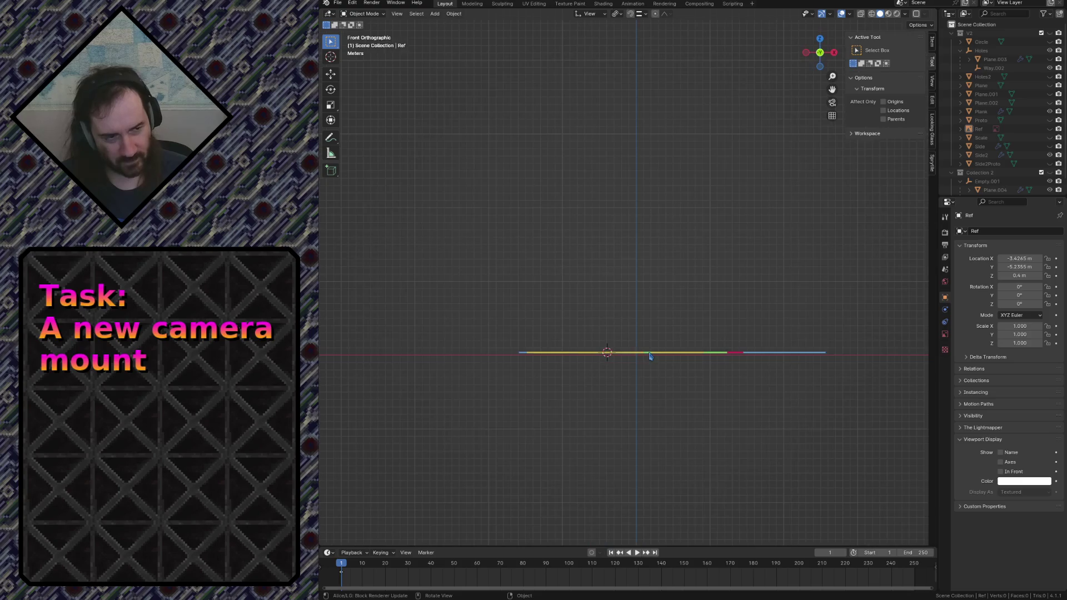
pyautogui.press('KP_7')
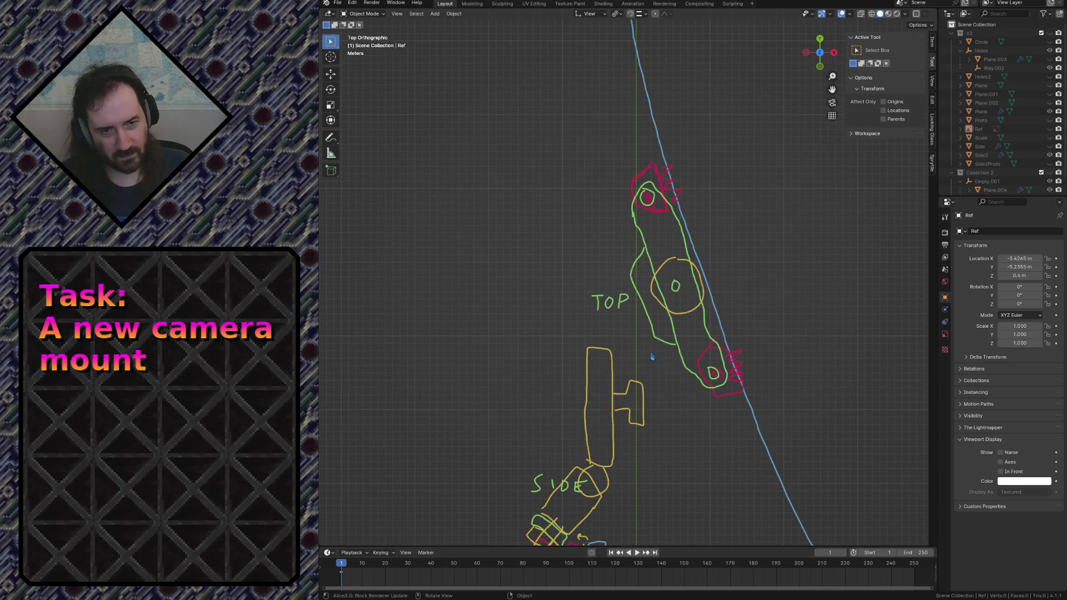
pyautogui.scroll(-3, 652, 357)
pyautogui.scroll(1, 659, 358)
pyautogui.scroll(1, 661, 360)
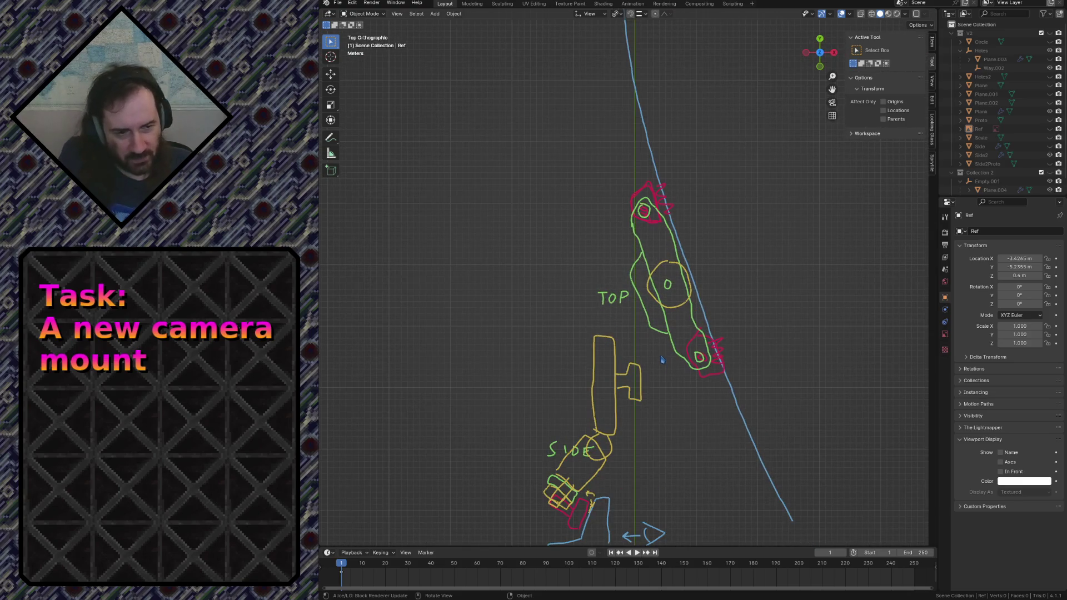
pyautogui.scroll(2, 662, 360)
pyautogui.keyDown('shift'); pyautogui.moveTo(662, 359); pyautogui.dragTo(665, 211, button='middle'); pyautogui.keyUp('shift')
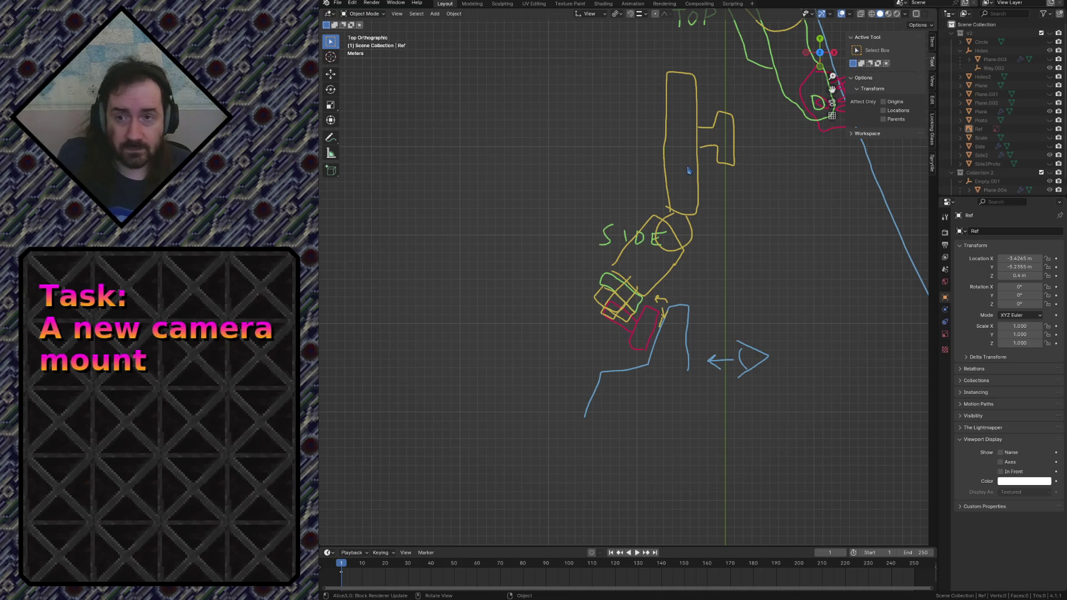
pyautogui.scroll(2, 689, 170)
pyautogui.scroll(2, 625, 188)
pyautogui.scroll(-3, 516, 218)
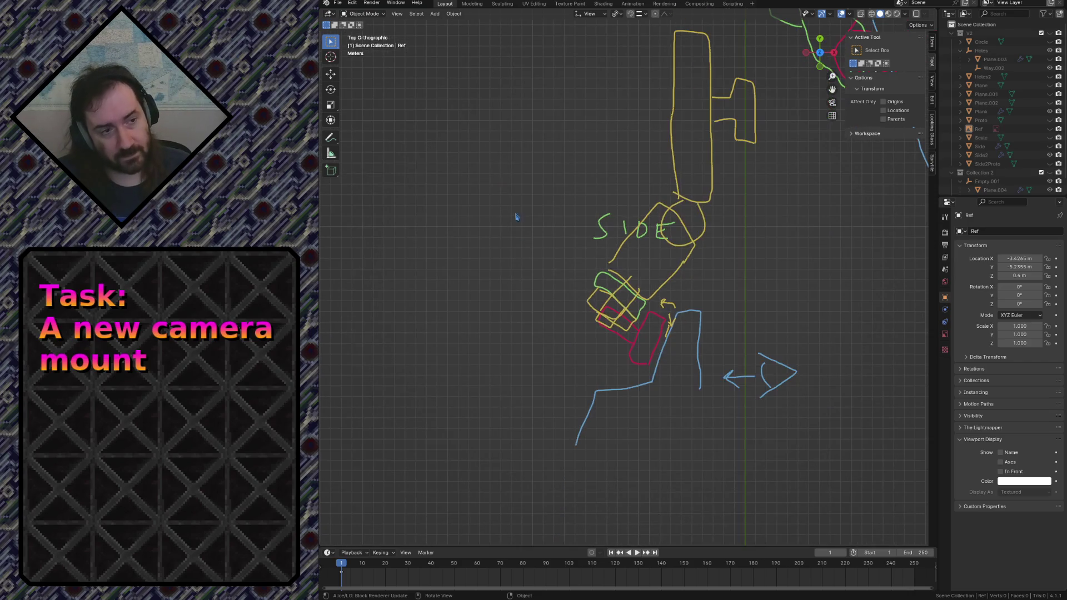
pyautogui.hotkey('ctrl', 's')
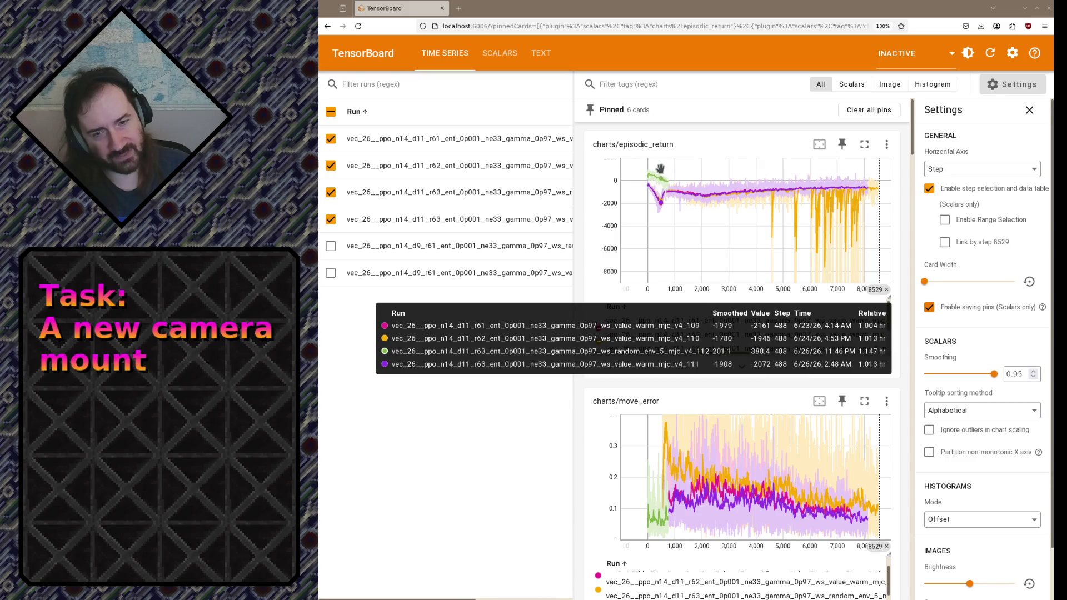
# - Mark a step on episodic_return, zoom move_error into the early steps, then reset it to full range
pyautogui.click(644, 297)
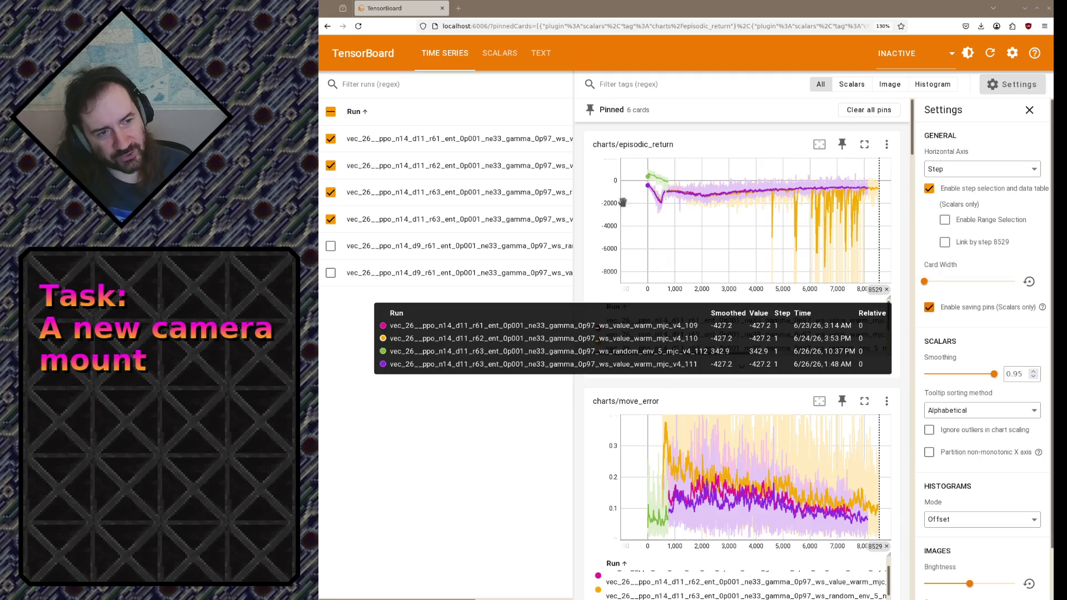
pyautogui.scroll(-3, 624, 203)
pyautogui.scroll(-2, 623, 203)
pyautogui.scroll(1, 644, 267)
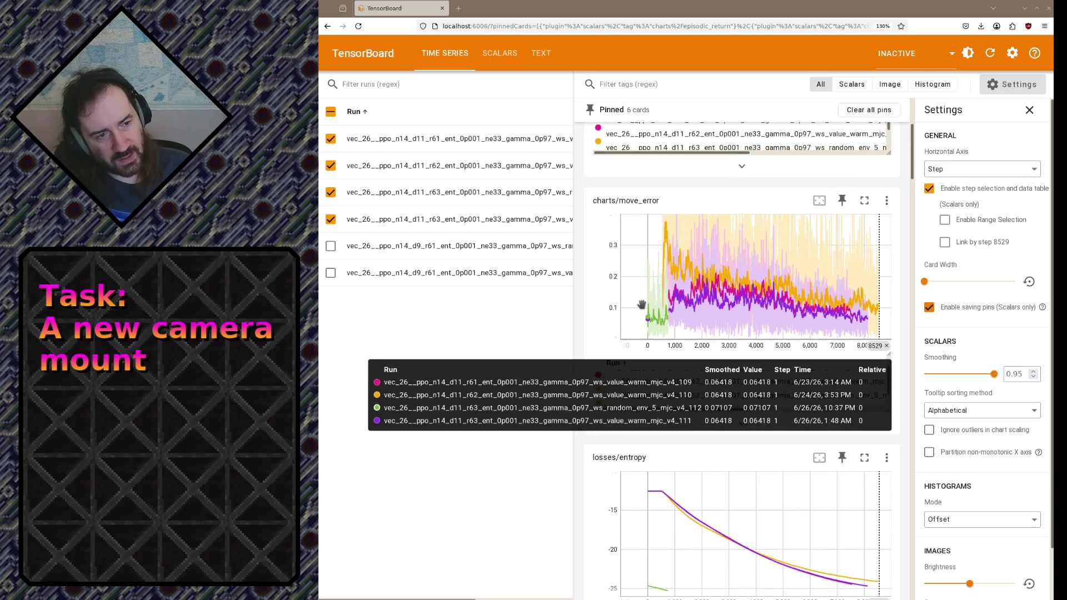
pyautogui.moveTo(643, 304); pyautogui.dragTo(691, 326)
pyautogui.doubleClick(691, 325)
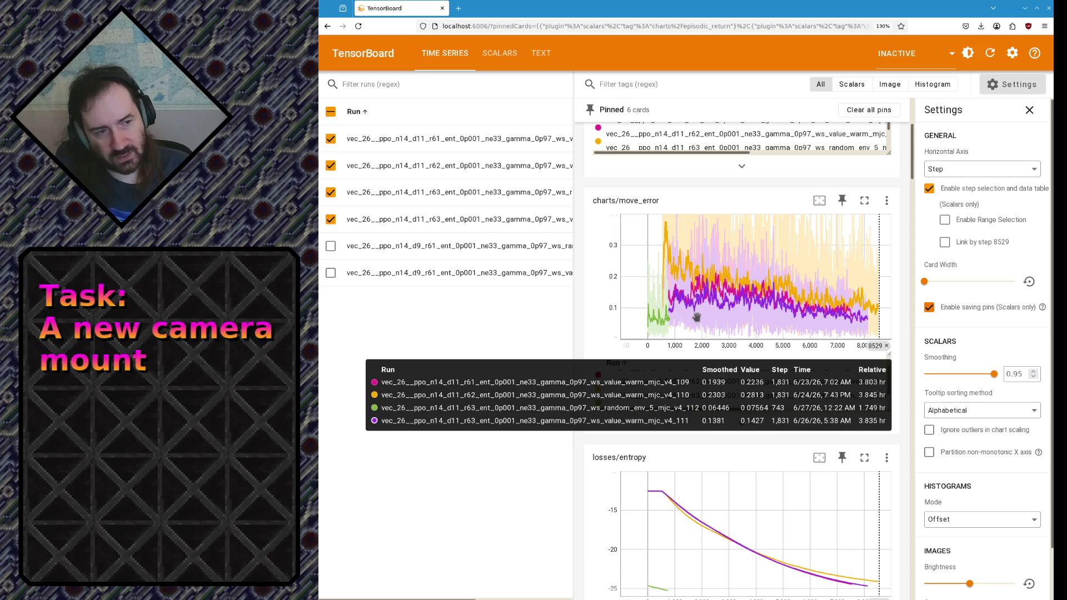
pyautogui.scroll(-5, 650, 309)
pyautogui.scroll(3, 611, 325)
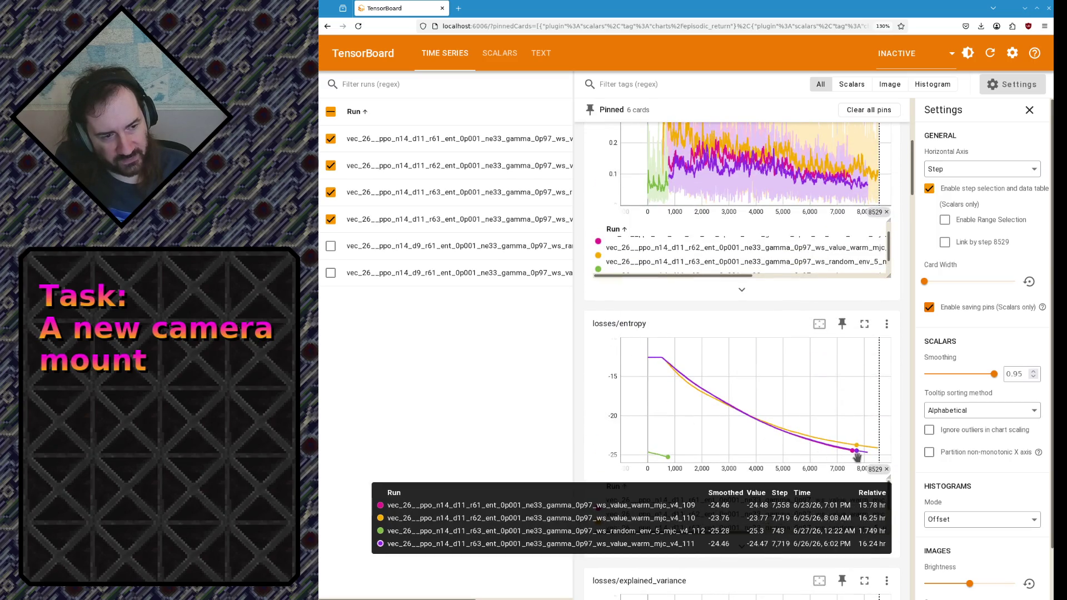
pyautogui.scroll(-3, 666, 413)
pyautogui.scroll(-2, 666, 412)
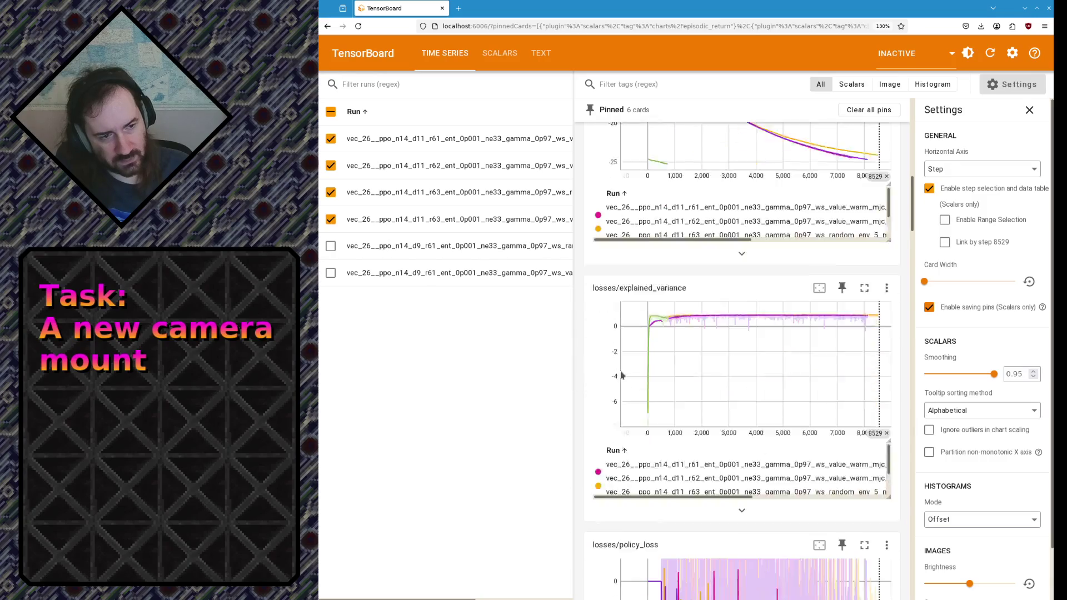
pyautogui.scroll(-5, 612, 371)
pyautogui.scroll(4, 612, 371)
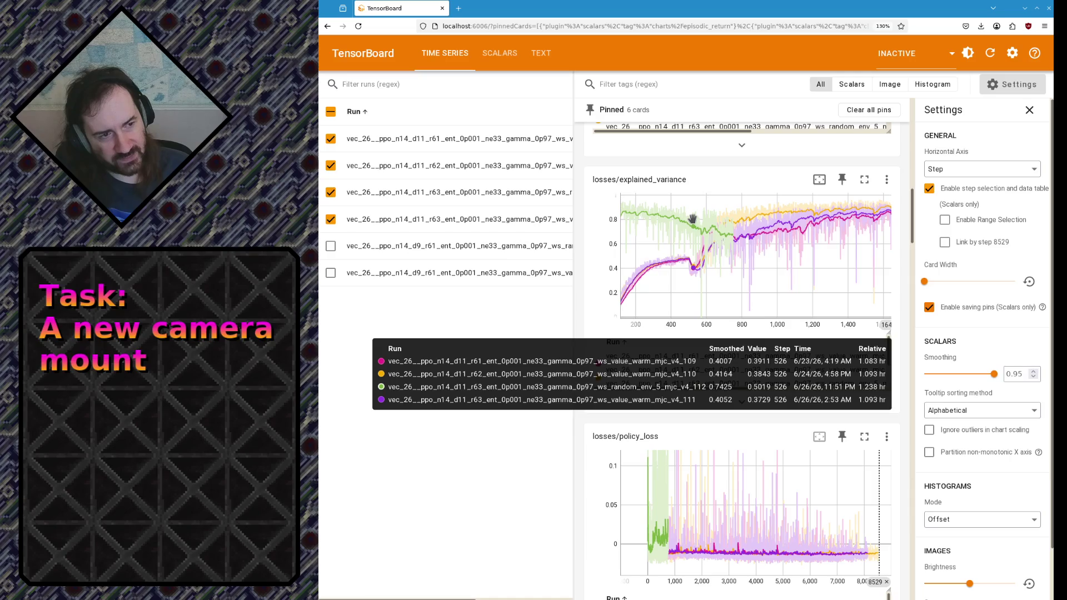
pyautogui.scroll(5, 600, 286)
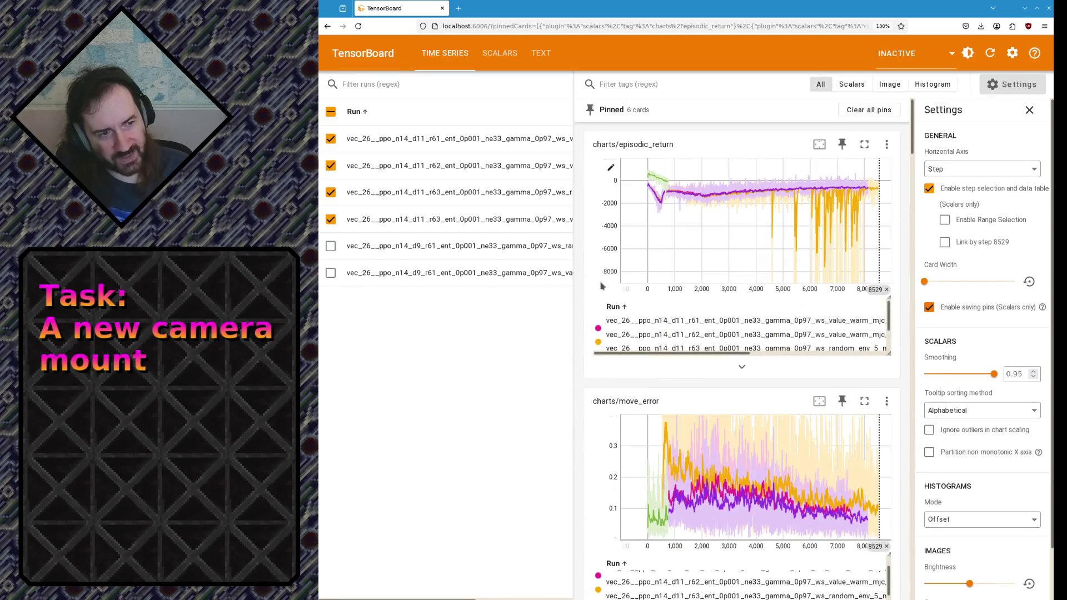
pyautogui.scroll(-3, 617, 225)
pyautogui.scroll(-2, 621, 216)
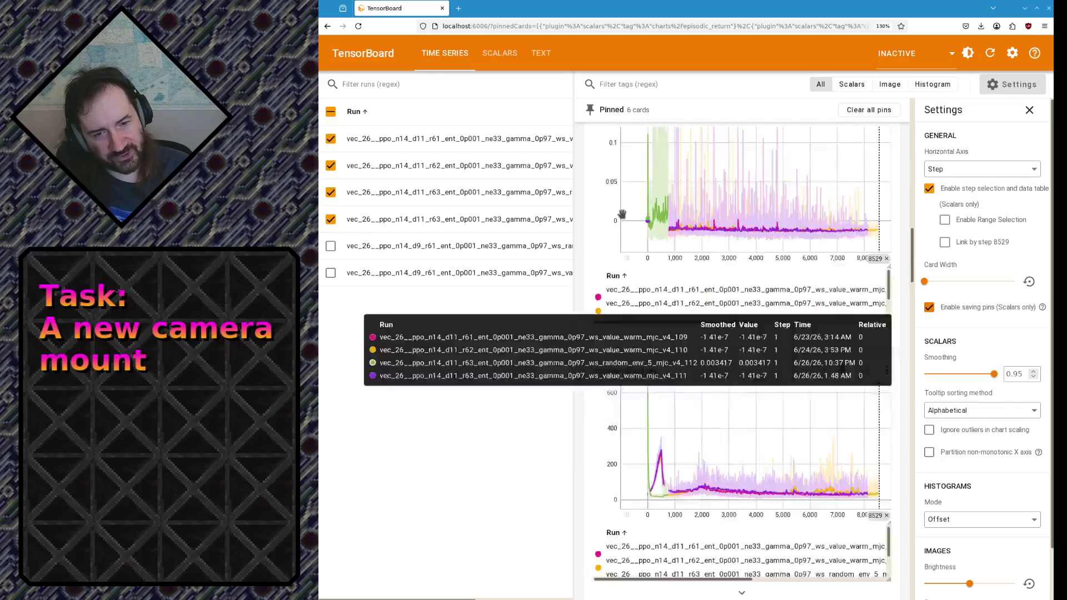
pyautogui.scroll(-3, 621, 217)
pyautogui.scroll(-2, 621, 224)
pyautogui.scroll(-3, 621, 230)
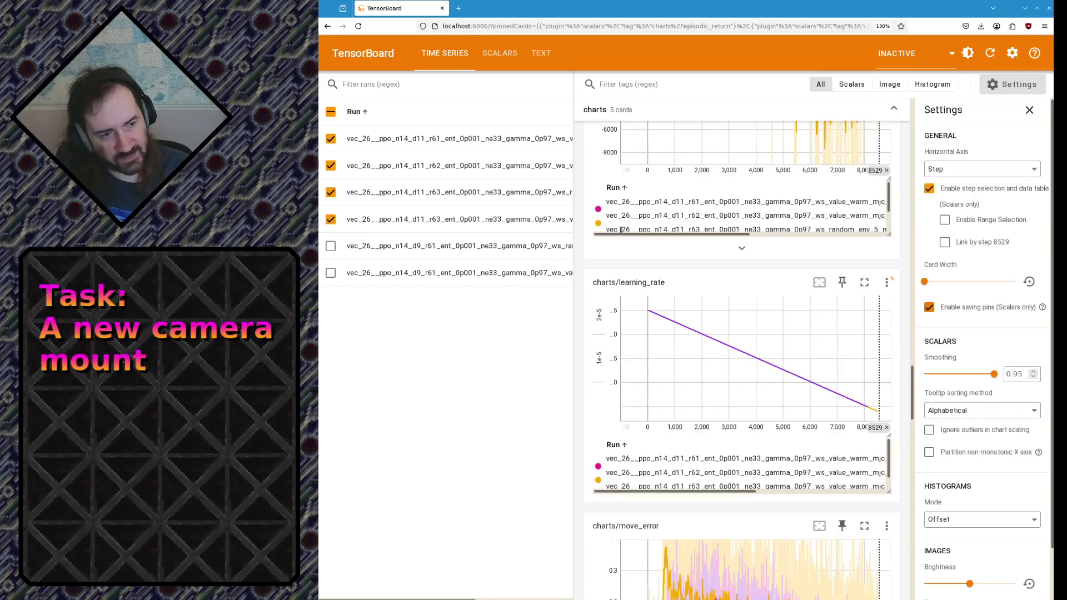
pyautogui.scroll(4, 613, 236)
pyautogui.scroll(1, 600, 241)
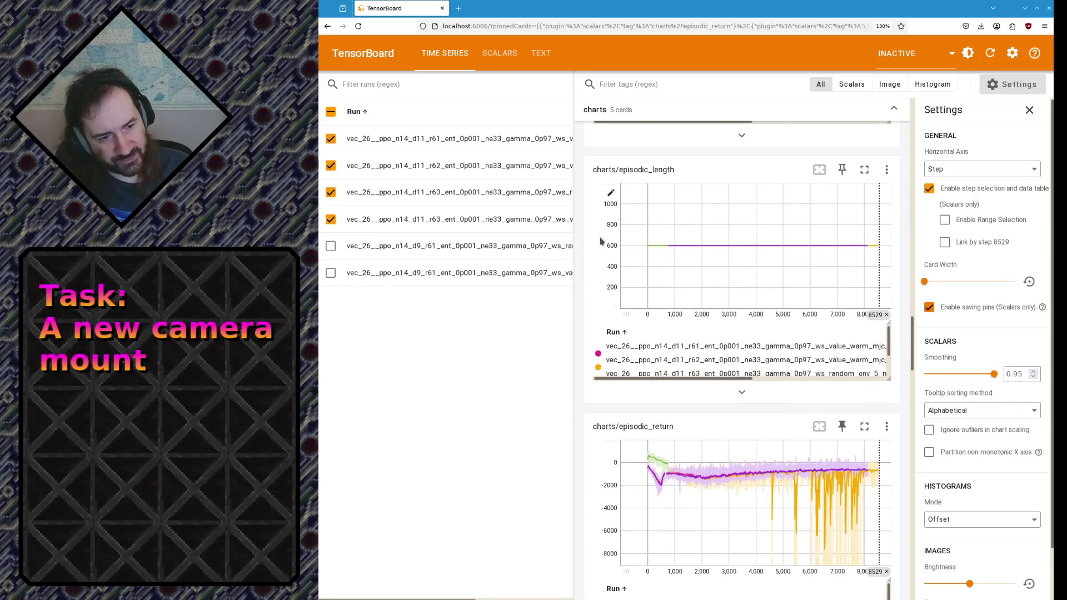
pyautogui.scroll(-3, 601, 241)
pyautogui.scroll(-2, 597, 244)
pyautogui.scroll(-2, 593, 246)
pyautogui.scroll(1, 596, 252)
pyautogui.scroll(3, 595, 251)
pyautogui.scroll(2, 596, 252)
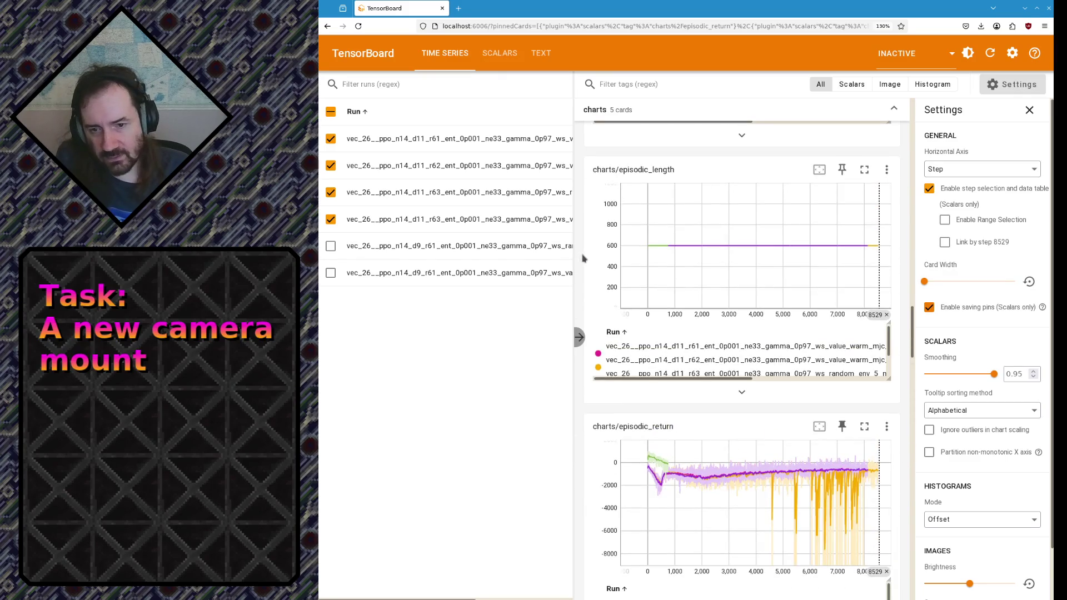
pyautogui.scroll(3, 628, 273)
pyautogui.scroll(3, 627, 272)
pyautogui.scroll(3, 628, 272)
pyautogui.scroll(3, 628, 273)
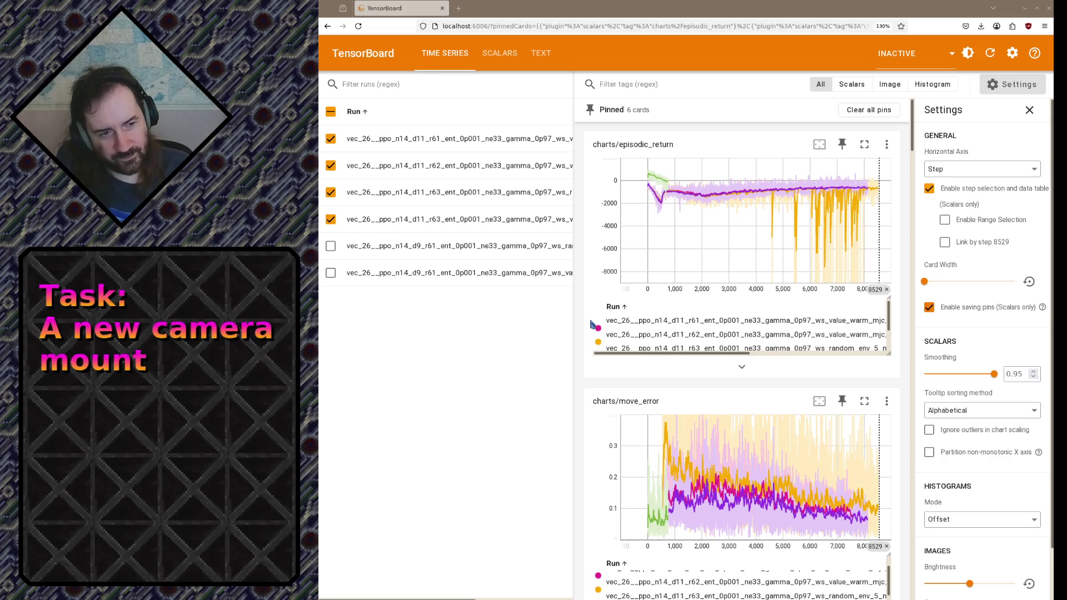
pyautogui.hscroll(1, 572, 294)
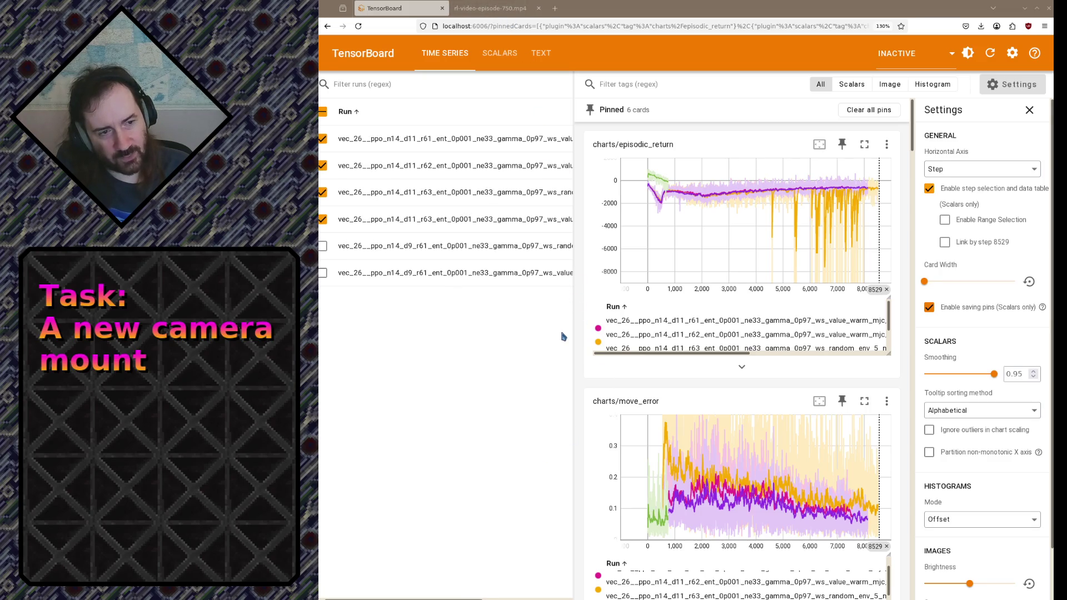
# - Open episode 700 in a new tab, replay the episode 750 video twice, then switch to the 700 video
pyautogui.moveTo(562, 10); pyautogui.dragTo(562, 10)
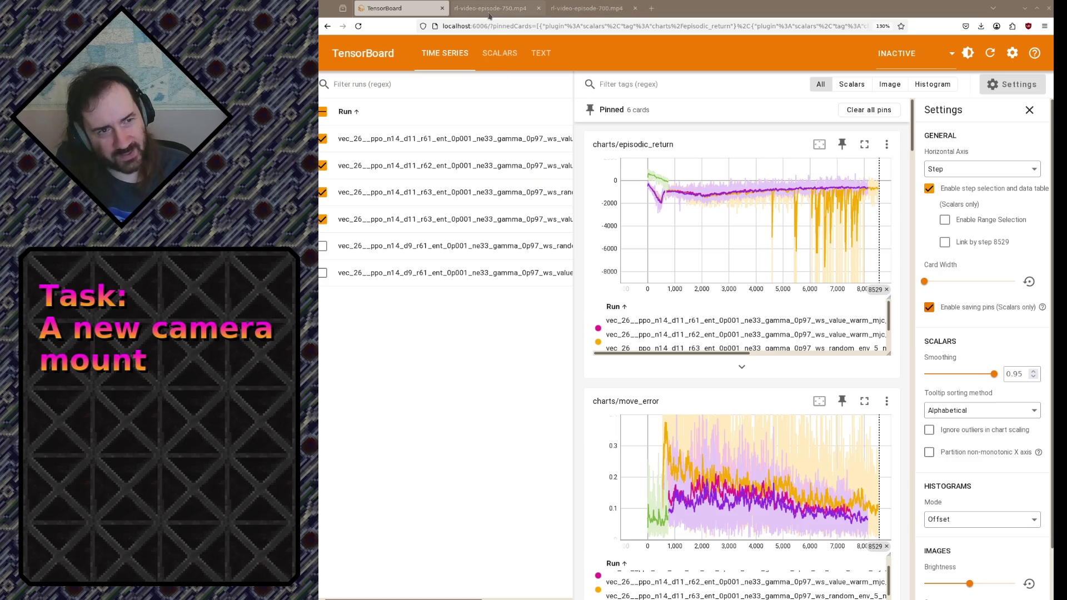
pyautogui.click(490, 10)
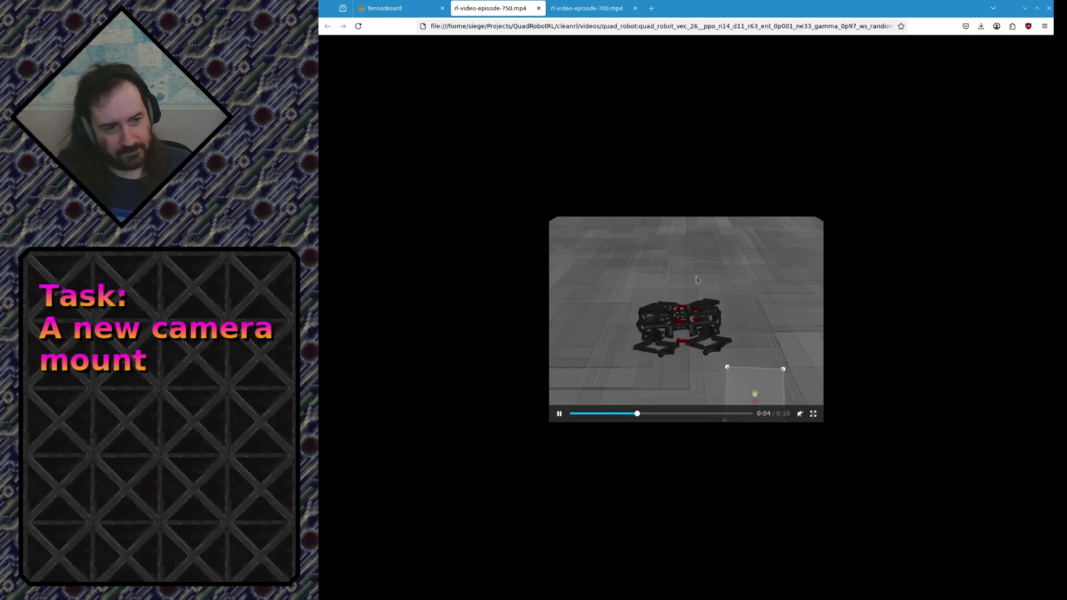
pyautogui.keyDown('ctrl'); pyautogui.scroll(1, 698, 279); pyautogui.keyUp('ctrl')
pyautogui.keyDown('ctrl'); pyautogui.scroll(2, 690, 287); pyautogui.keyUp('ctrl')
pyautogui.keyDown('ctrl'); pyautogui.scroll(2, 683, 299); pyautogui.keyUp('ctrl')
pyautogui.keyDown('ctrl'); pyautogui.scroll(2, 674, 310); pyautogui.keyUp('ctrl')
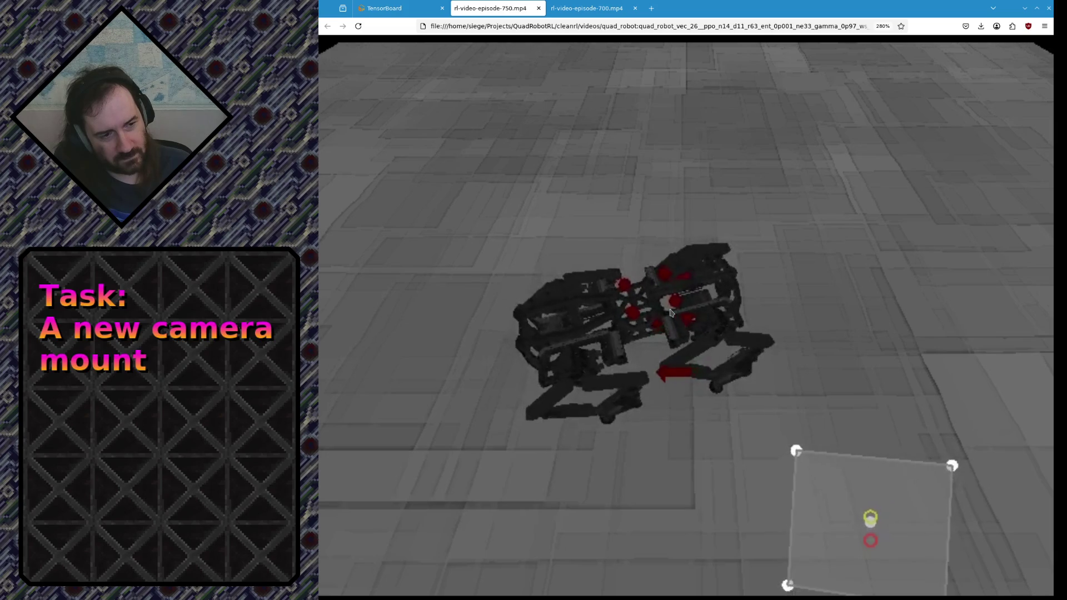
pyautogui.click(675, 333)
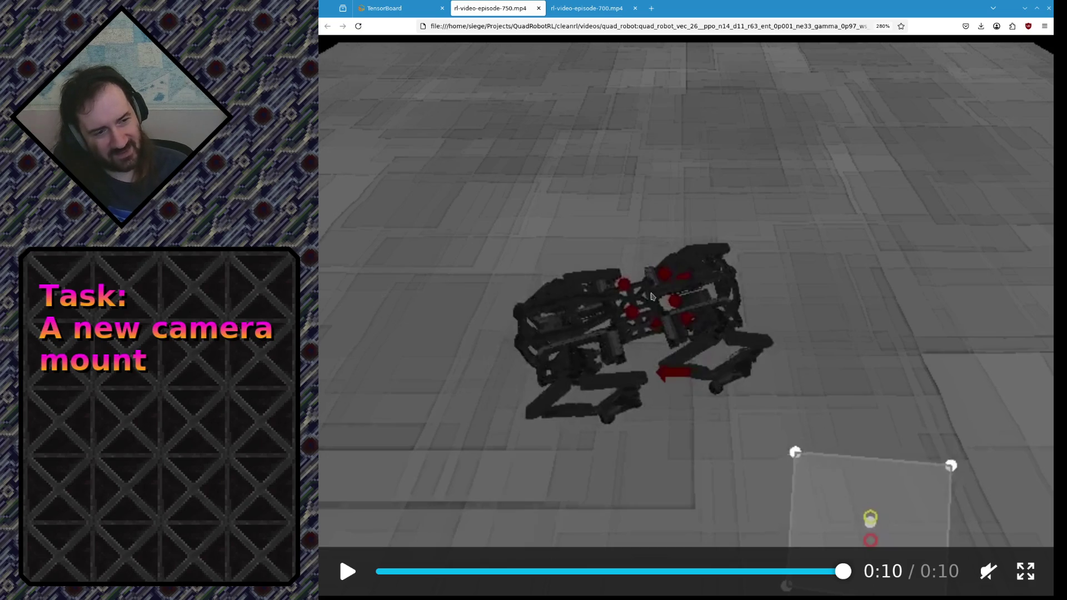
pyautogui.click(652, 297)
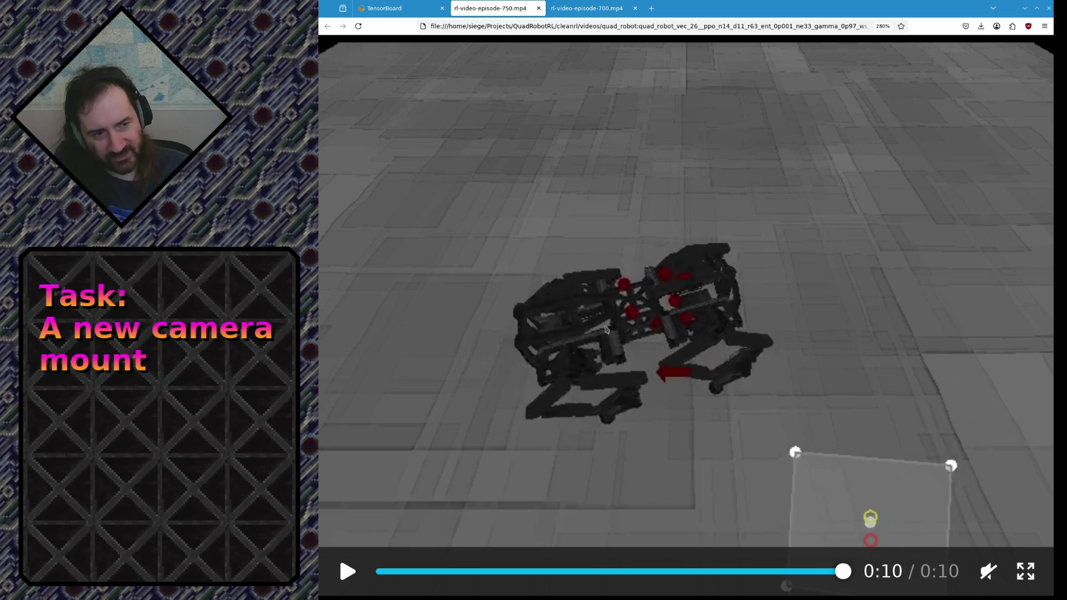
pyautogui.hotkey('ctrl', 'Tab')
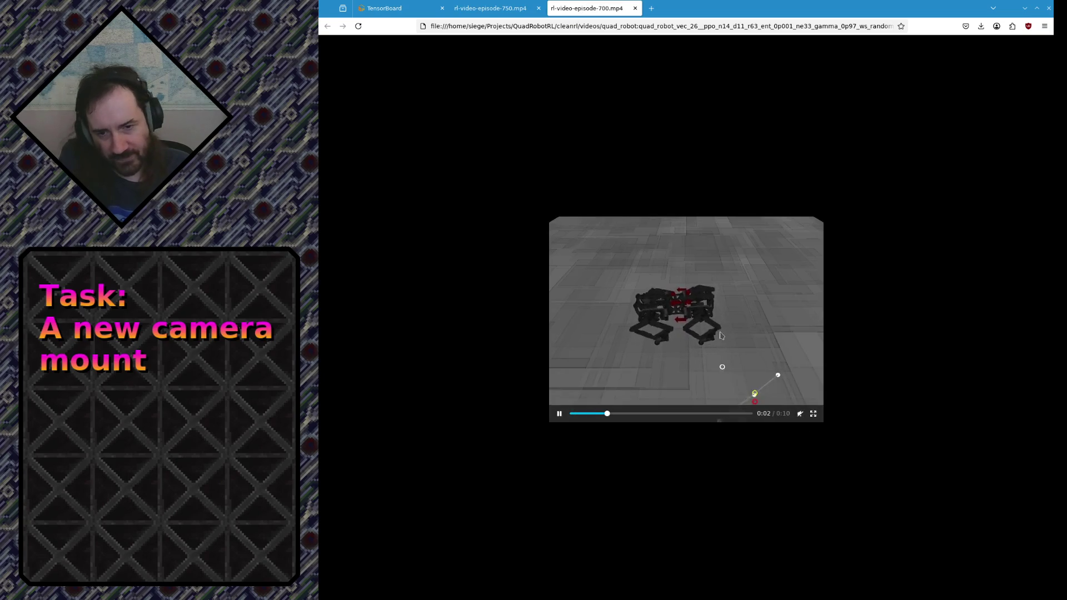
pyautogui.hotkey('ctrl', '+')
pyautogui.hotkey('ctrl', '+')
pyautogui.hotkey('ctrl', '+')
pyautogui.hotkey('ctrl', '+')
pyautogui.hotkey('ctrl', '+')
pyautogui.hotkey('ctrl', '+')
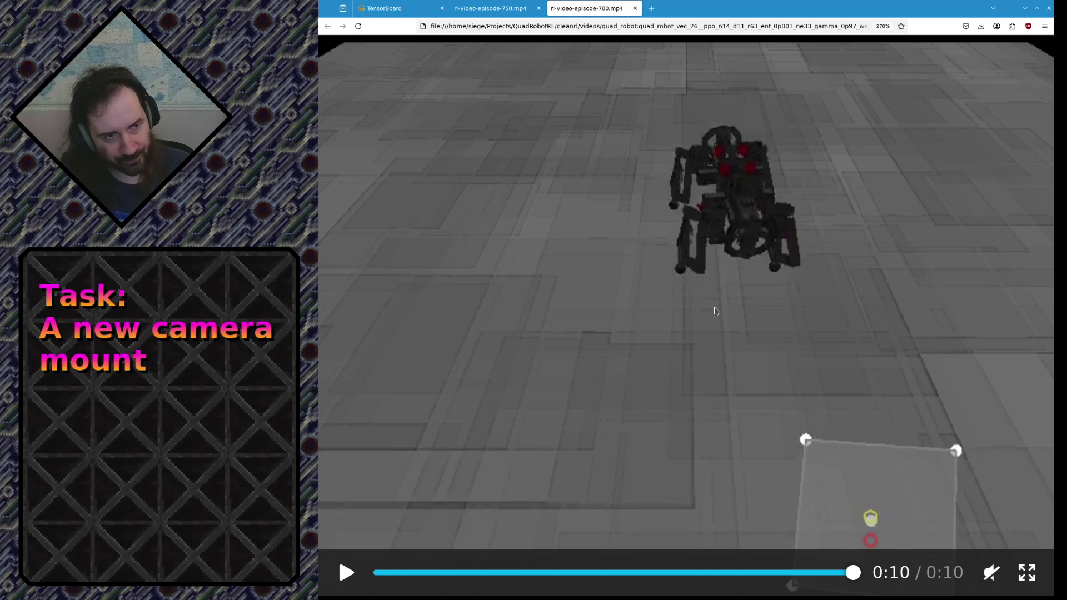
pyautogui.hotkey('ctrl', '-')
pyautogui.hotkey('ctrl', '-')
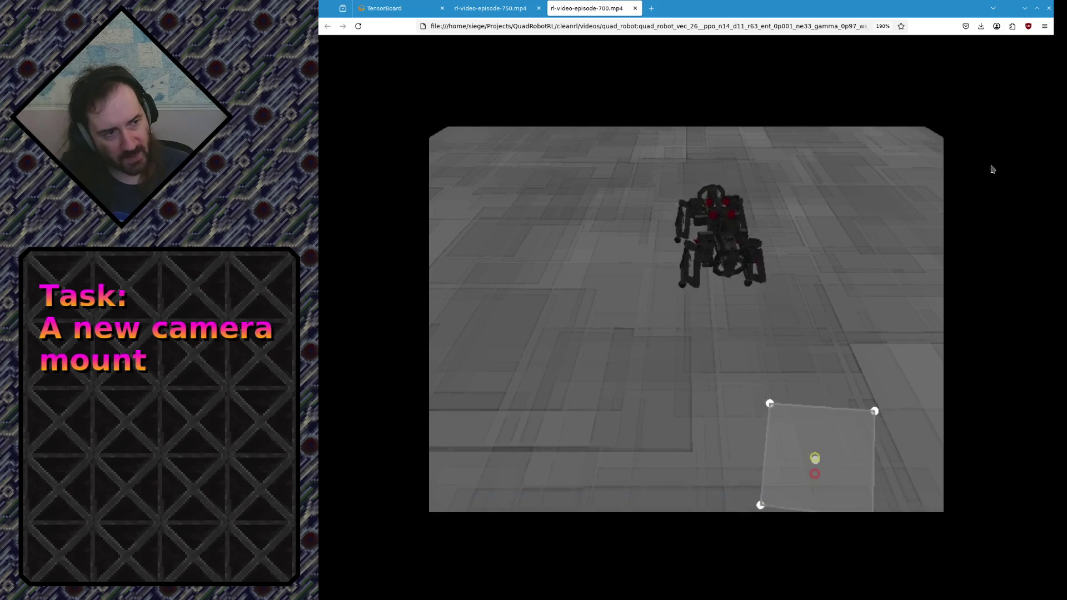
pyautogui.hotkey('ctrl', '+')
pyautogui.hotkey('ctrl', '+')
pyautogui.hotkey('ctrl', '+')
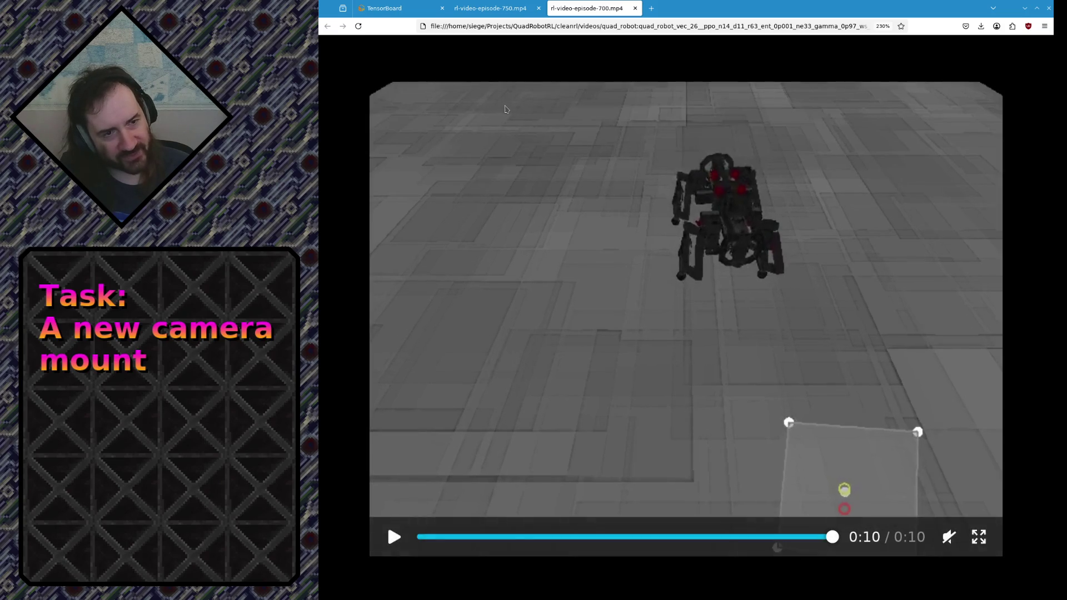
pyautogui.hotkey('ctrl', '+')
pyautogui.hotkey('ctrl', '+')
pyautogui.hotkey('ctrl', '+')
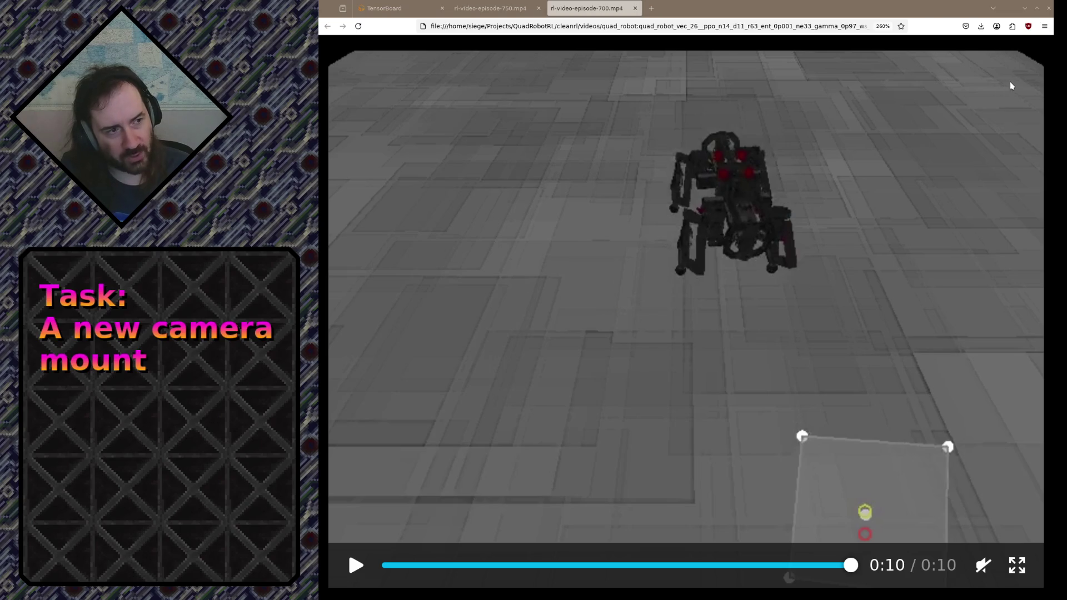
pyautogui.press('space')
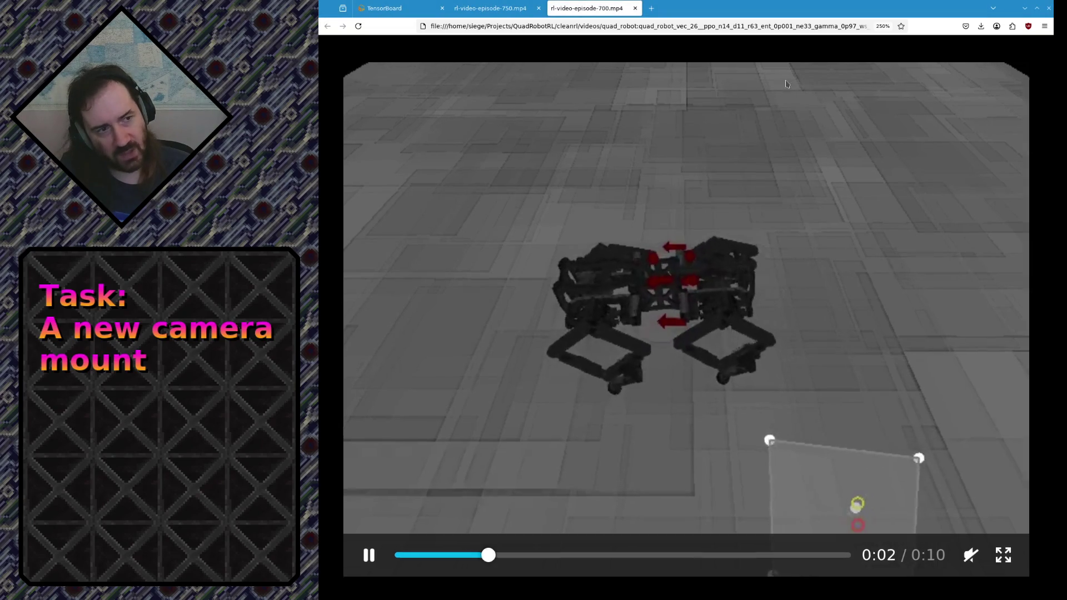
pyautogui.keyDown('ctrl'); pyautogui.scroll(-3, 555, 84); pyautogui.keyUp('ctrl')
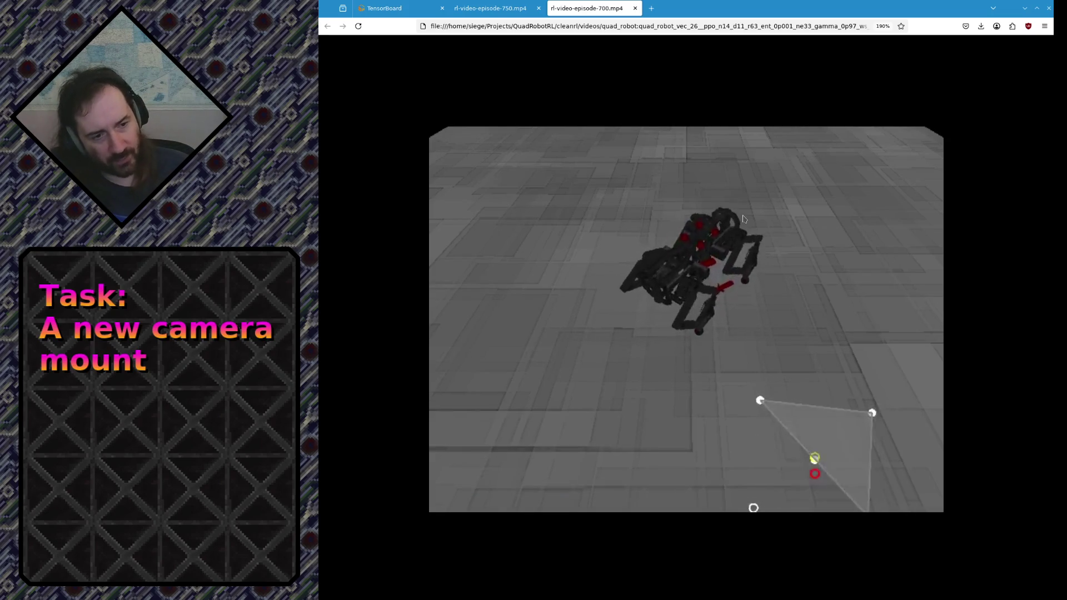
pyautogui.keyDown('ctrl'); pyautogui.scroll(3, 656, 460); pyautogui.keyUp('ctrl')
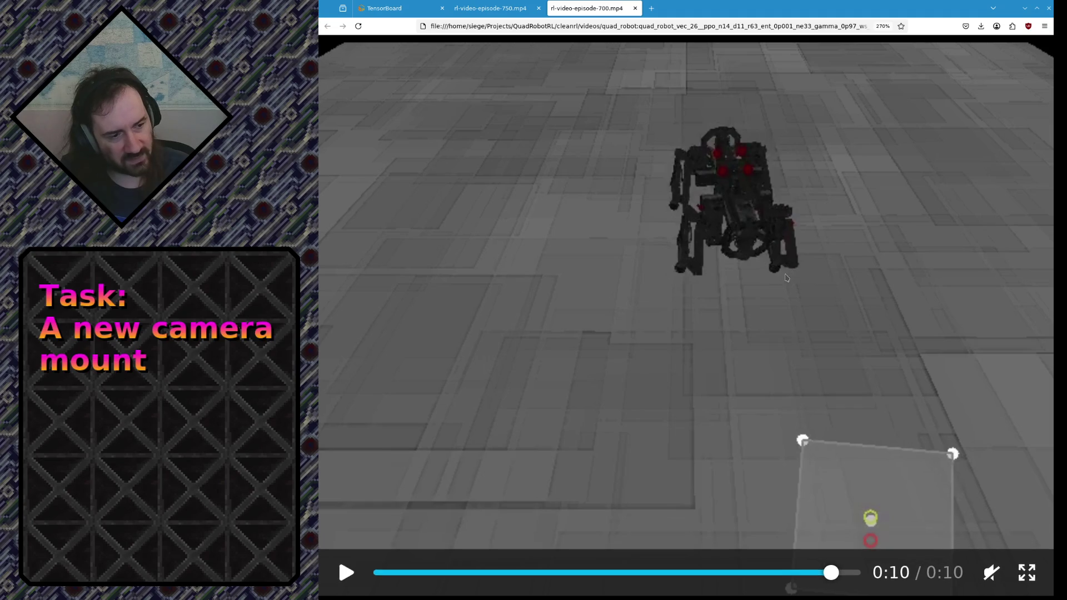
pyautogui.keyDown('ctrl'); pyautogui.scroll(-2, 792, 270); pyautogui.keyUp('ctrl')
pyautogui.keyDown('ctrl'); pyautogui.scroll(-2, 784, 278); pyautogui.keyUp('ctrl')
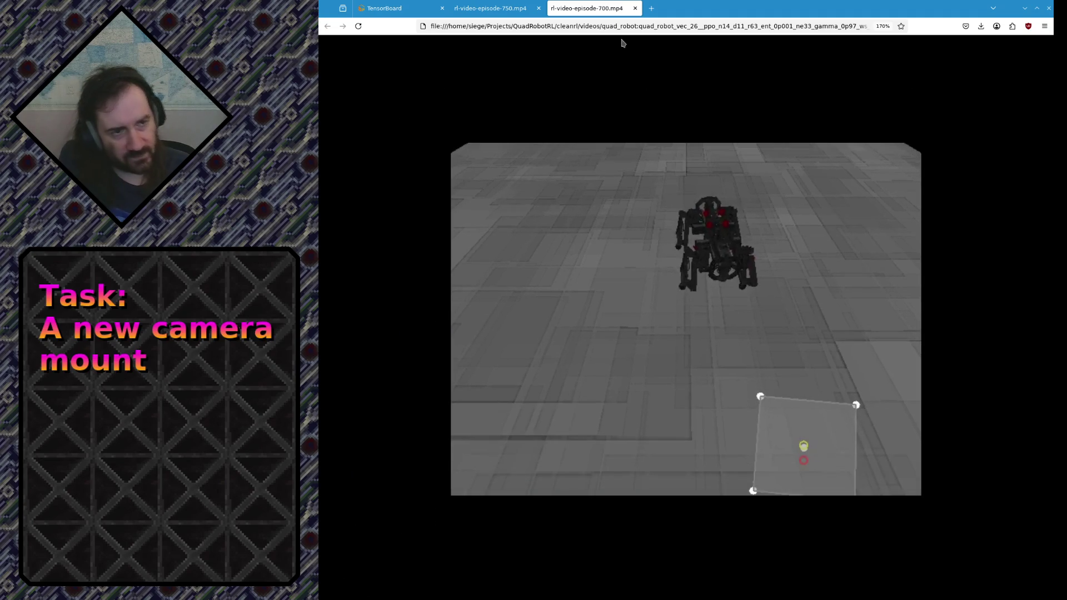
pyautogui.click(526, 7)
pyautogui.moveTo(683, 317)
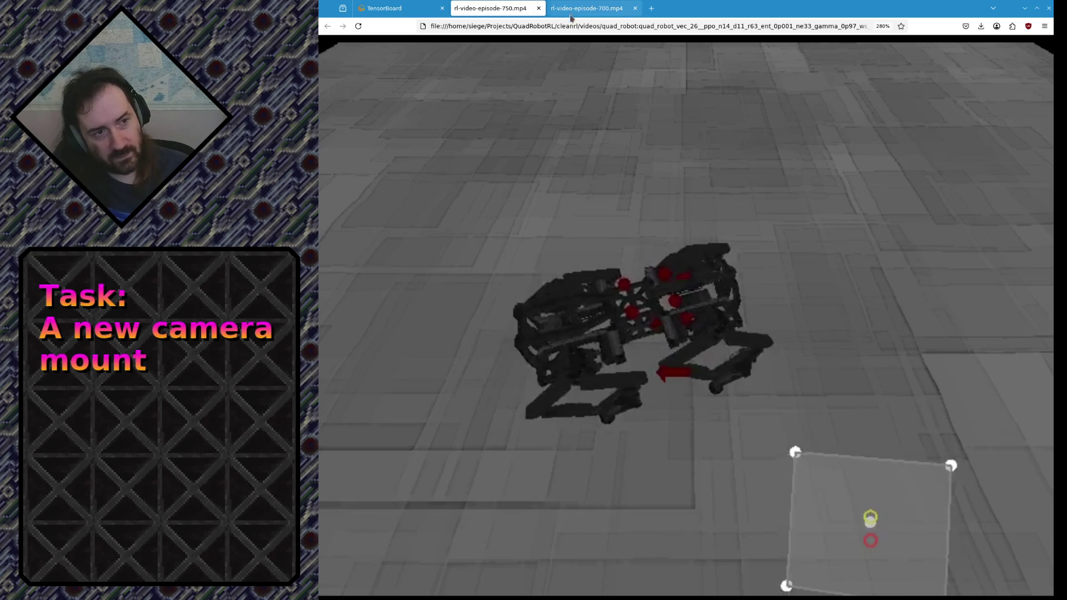
pyautogui.click(584, 8)
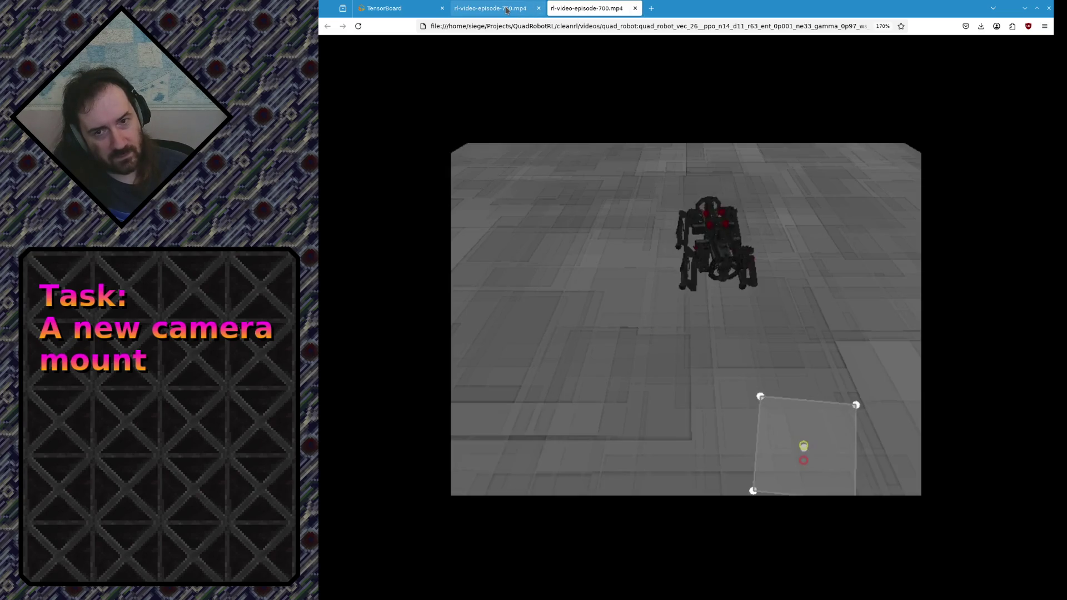
pyautogui.click(506, 8)
pyautogui.click(584, 7)
# - Glance at the episode 750 tab, then return to the TensorBoard training charts
pyautogui.click(501, 8)
pyautogui.click(398, 8)
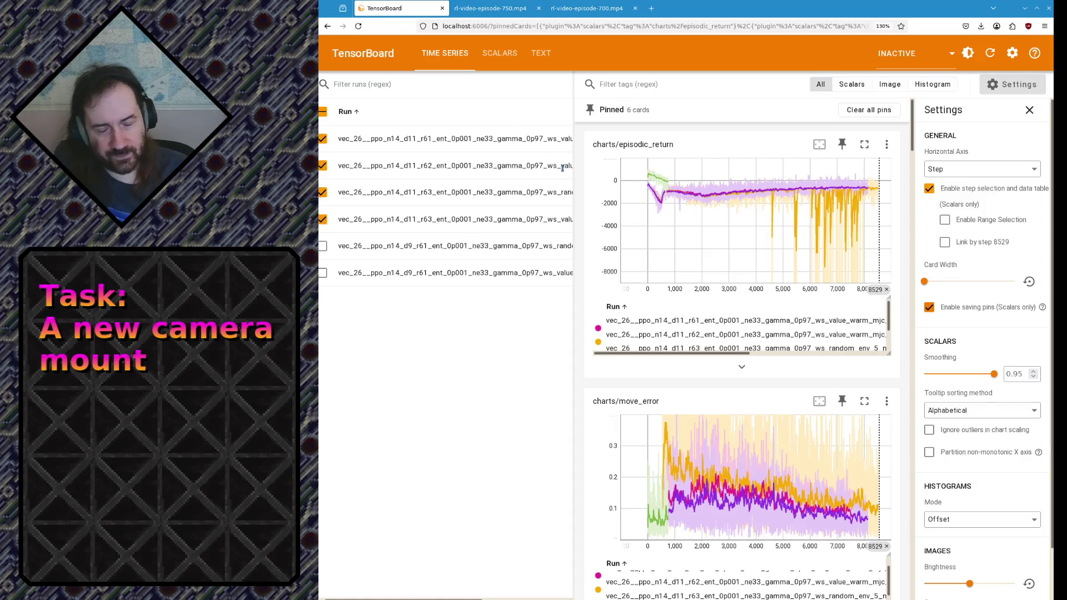